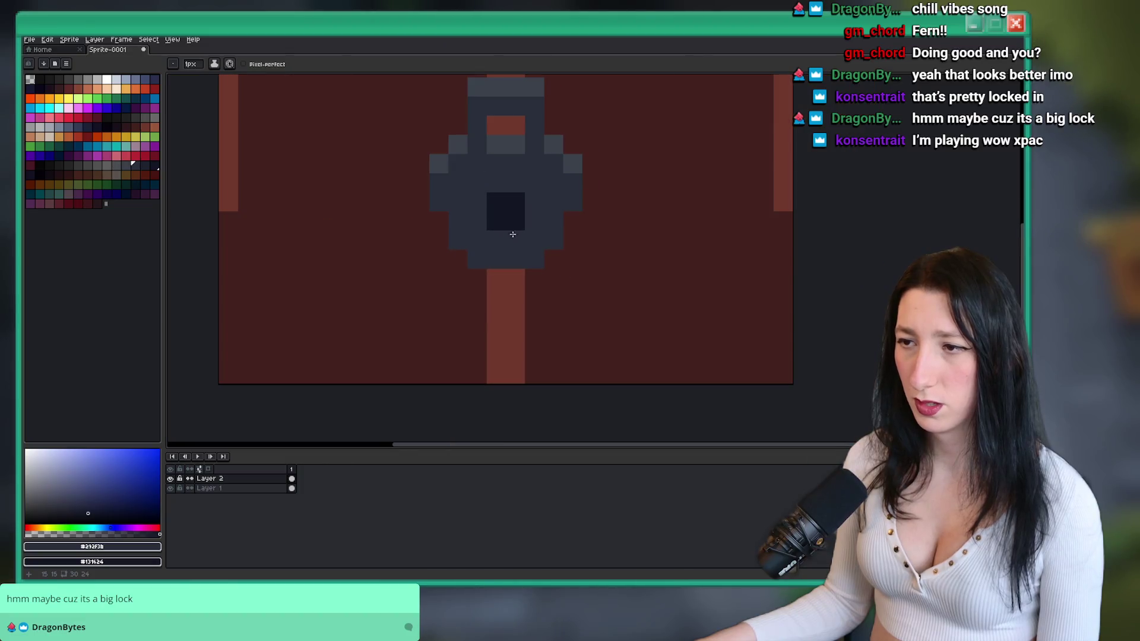
scroll(499, 267, "down", 5)
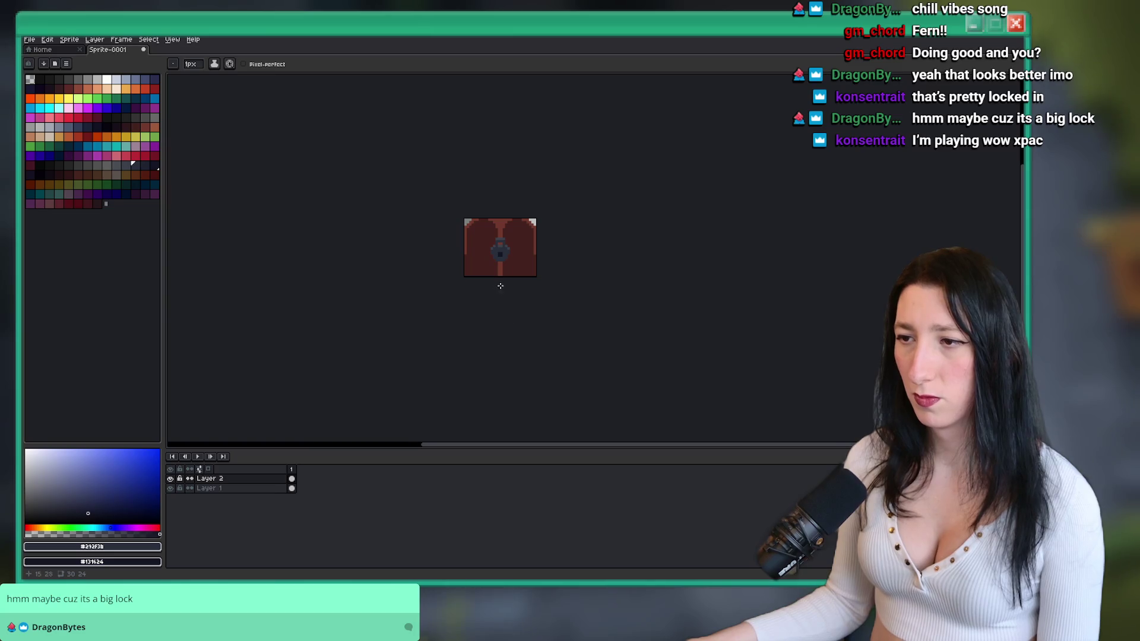
- Undo the stray pencil stroke and pan the view over to the padlock
scroll(501, 286, "up", 8)
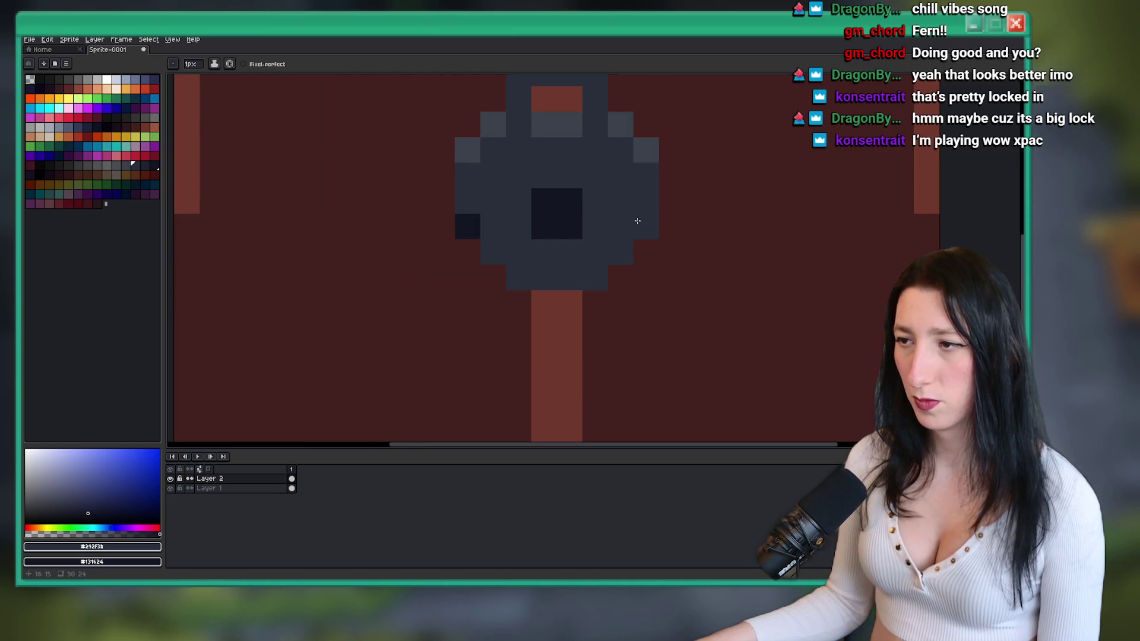
scroll(469, 234, "down", 7)
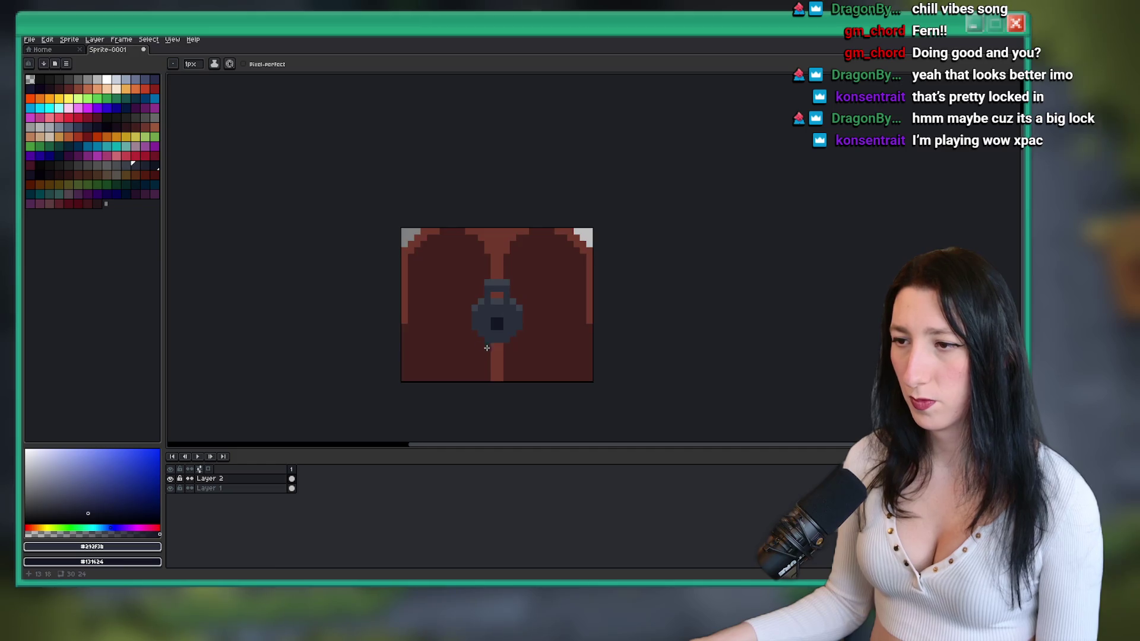
scroll(498, 375, "down", 2)
scroll(496, 360, "up", 4)
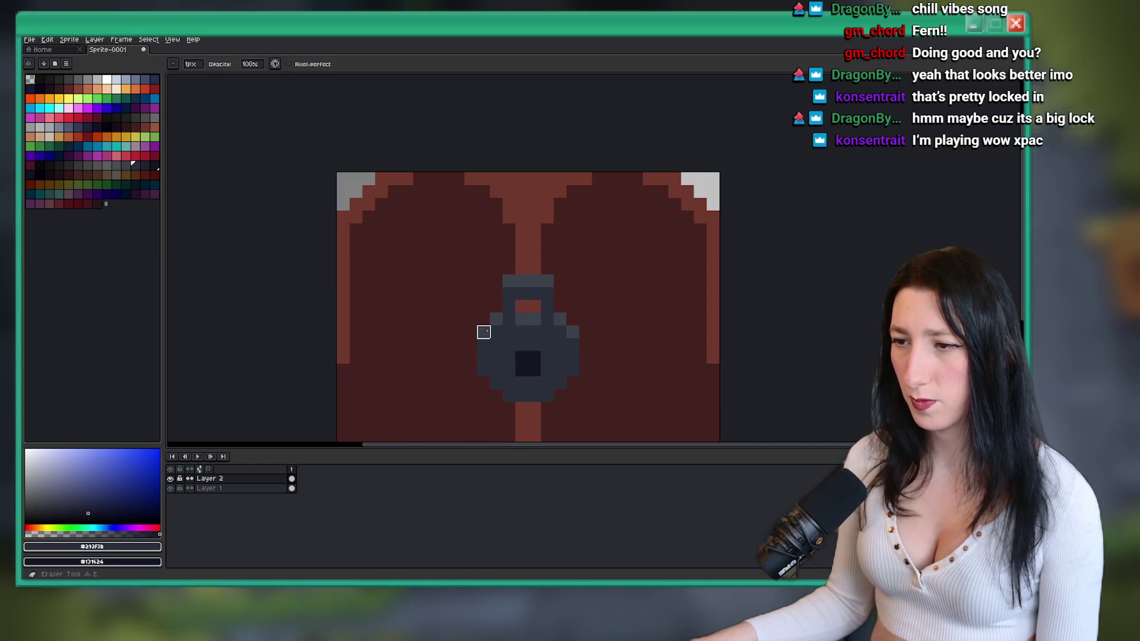
key("ctrl+z")
key("v")
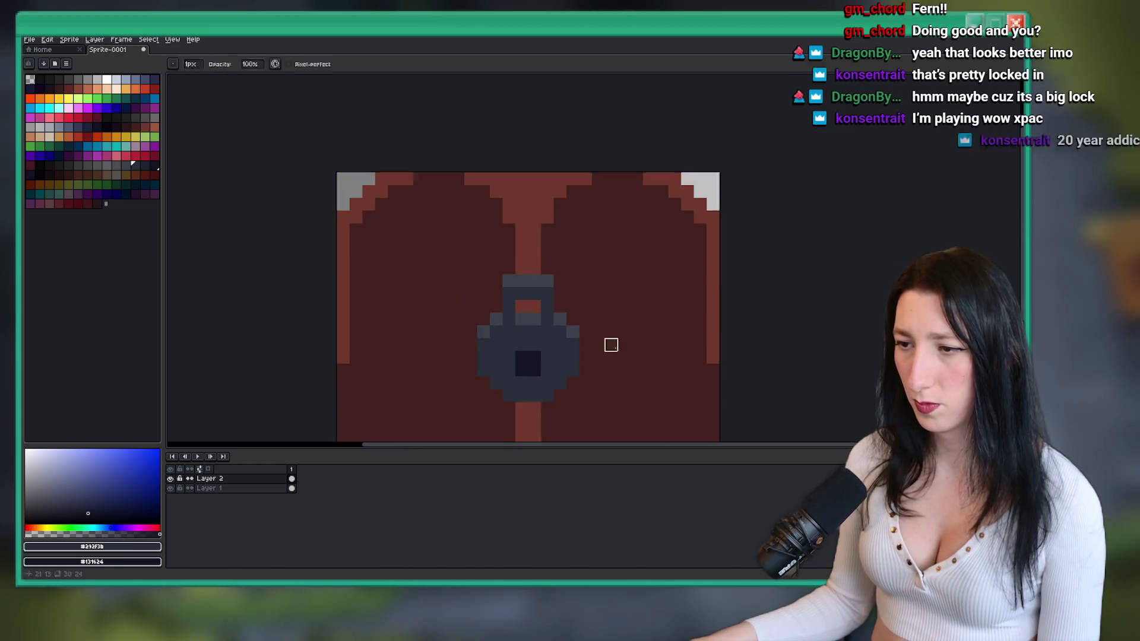
left_click_drag(608, 341, 504, 313)
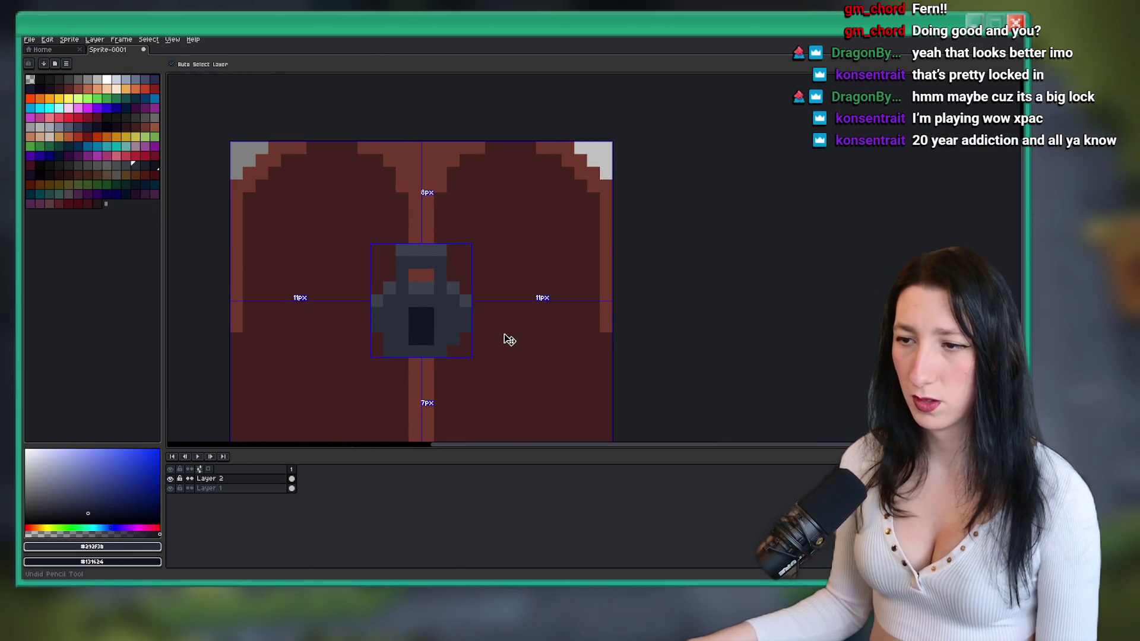
key("b")
- Paint a single grey pixel on the padlock body with the pencil
scroll(493, 341, "down", 2)
scroll(480, 345, "up", 3)
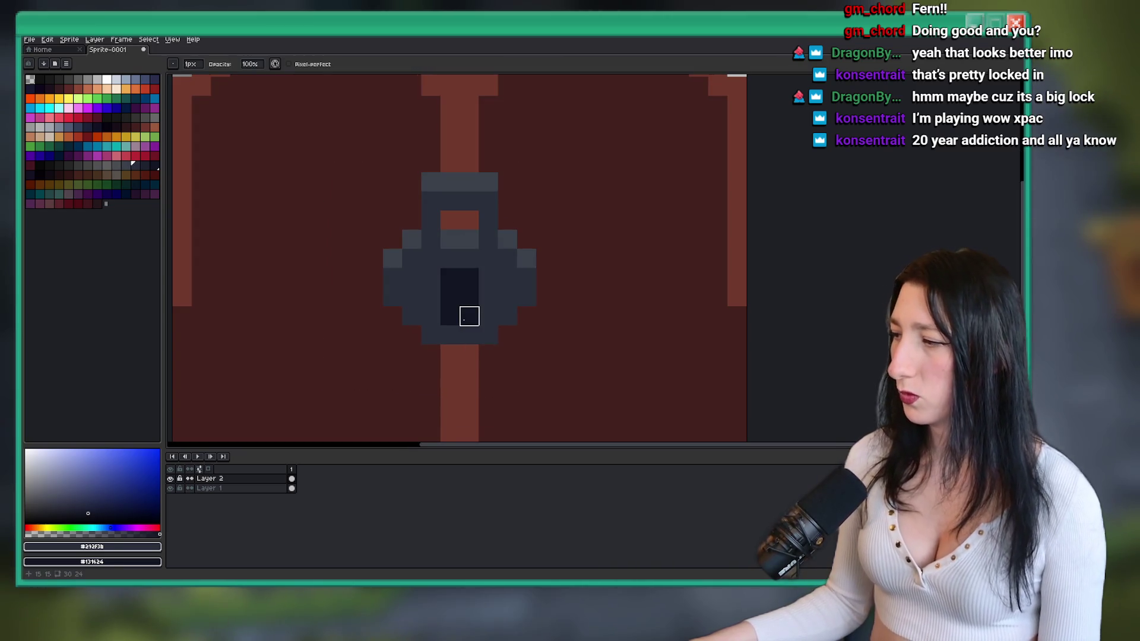
key("b")
left_click(464, 320)
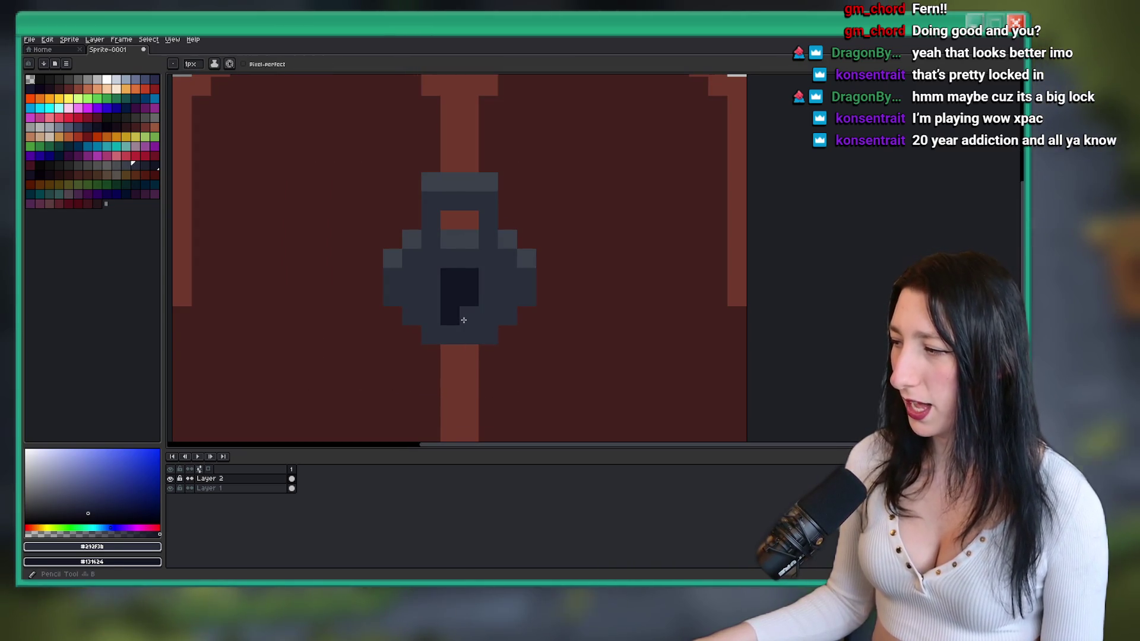
scroll(464, 320, "up", 1)
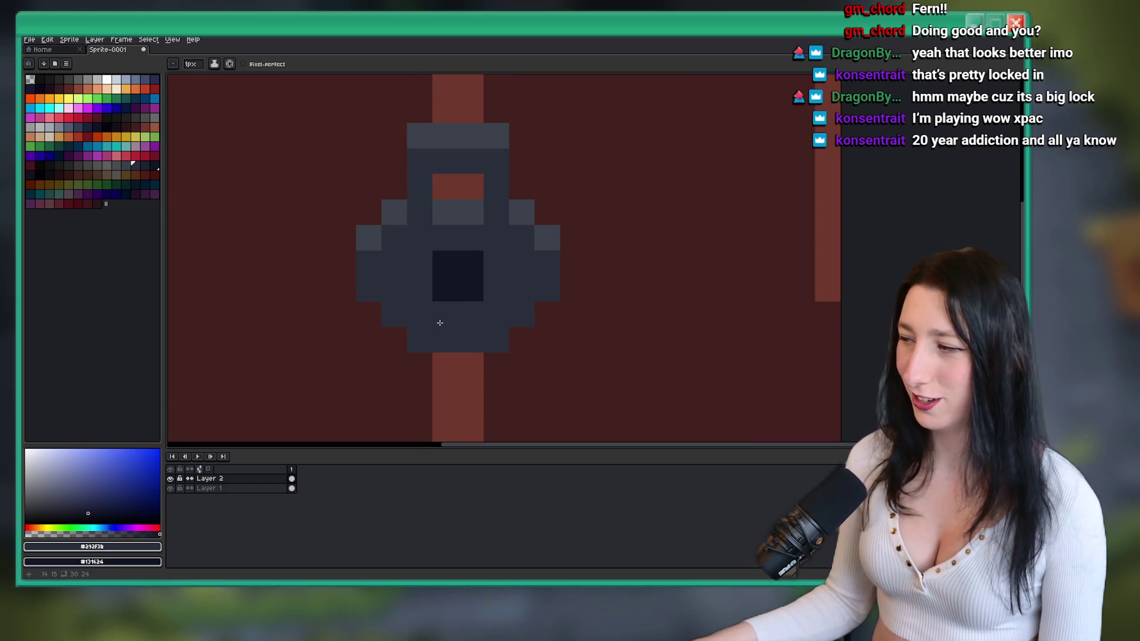
scroll(426, 311, "down", 5)
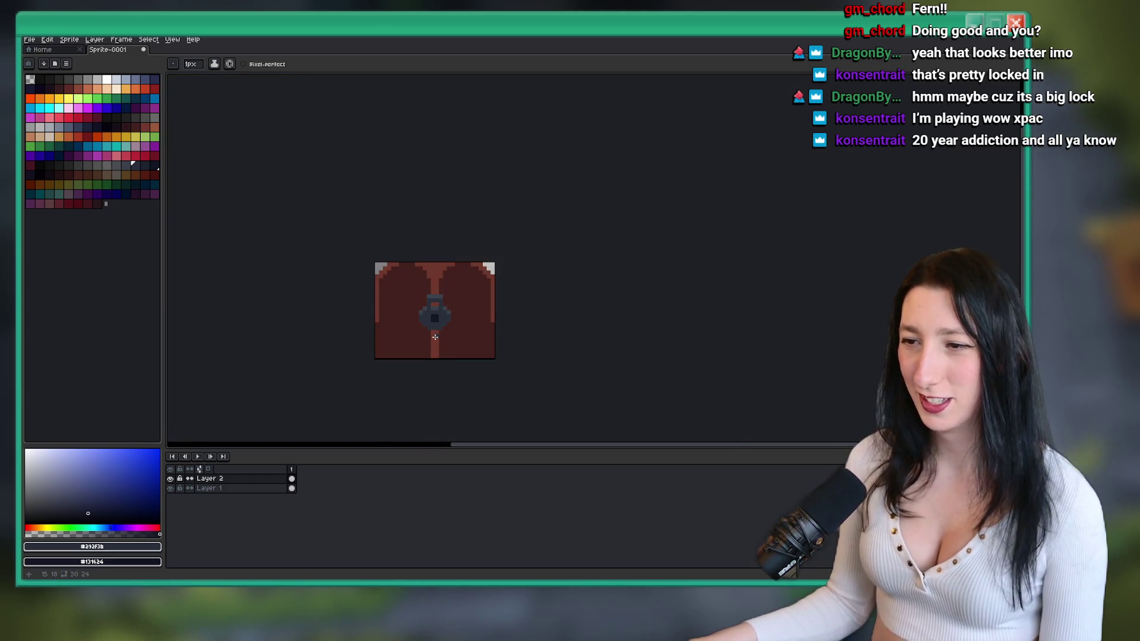
scroll(415, 301, "up", 6)
- Erase the padlock's bottom pixel row
key("e")
left_click_drag(392, 300, 551, 300)
scroll(549, 297, "down", 5)
scroll(534, 294, "up", 3)
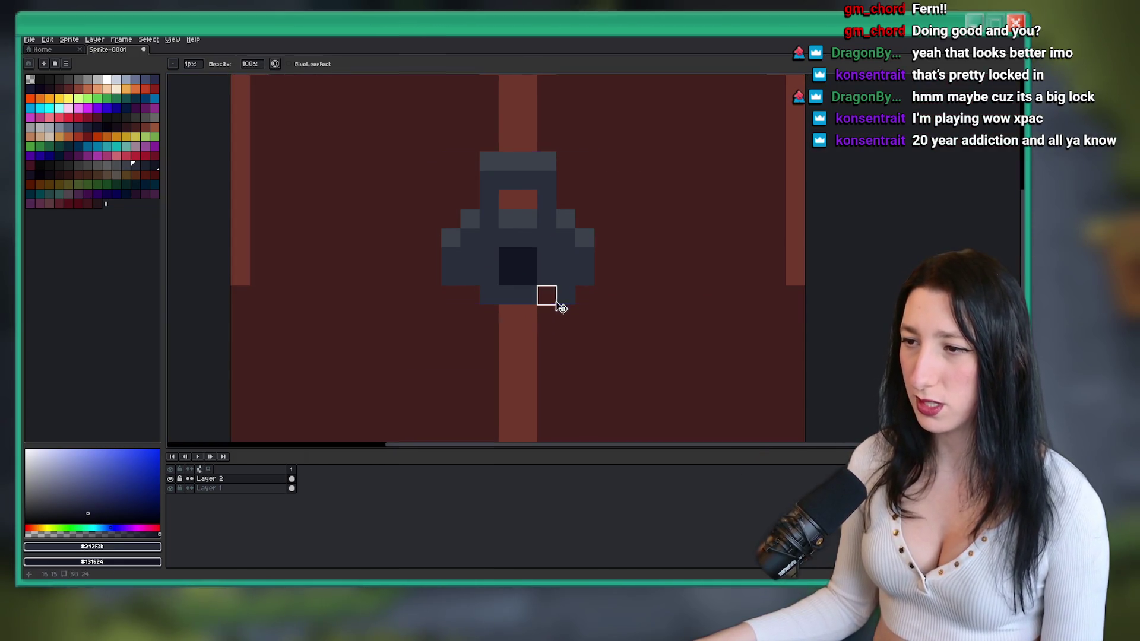
scroll(451, 277, "down", 4)
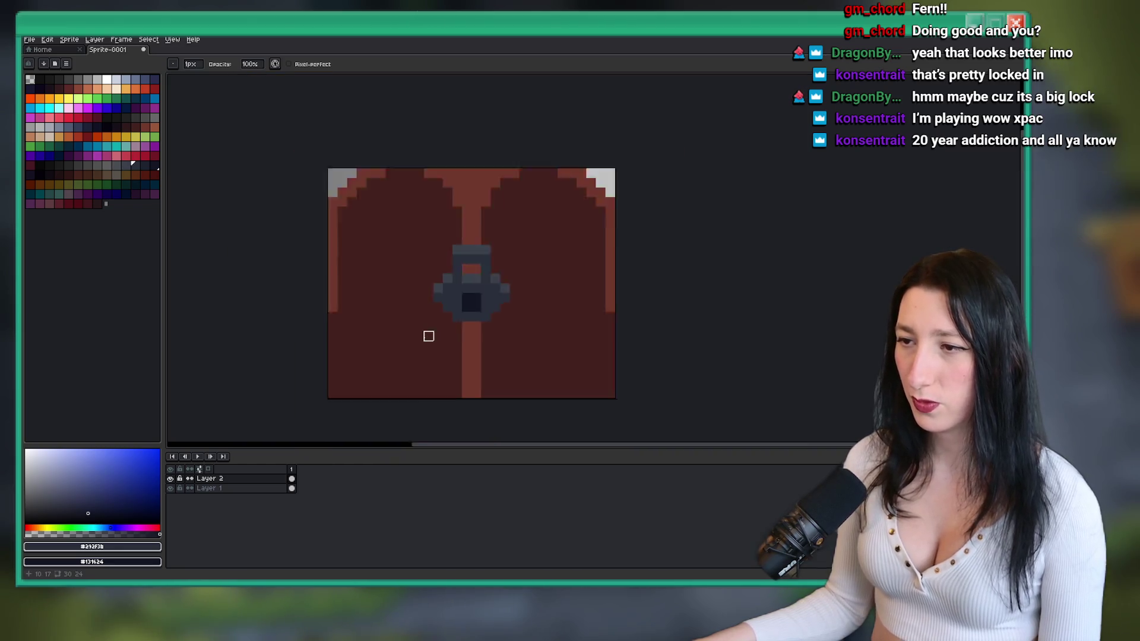
scroll(448, 339, "up", 5)
- Paint dark grey pixels below the lock body and corner, plus a yellow left protrusion
left_click_drag(448, 339, 519, 323)
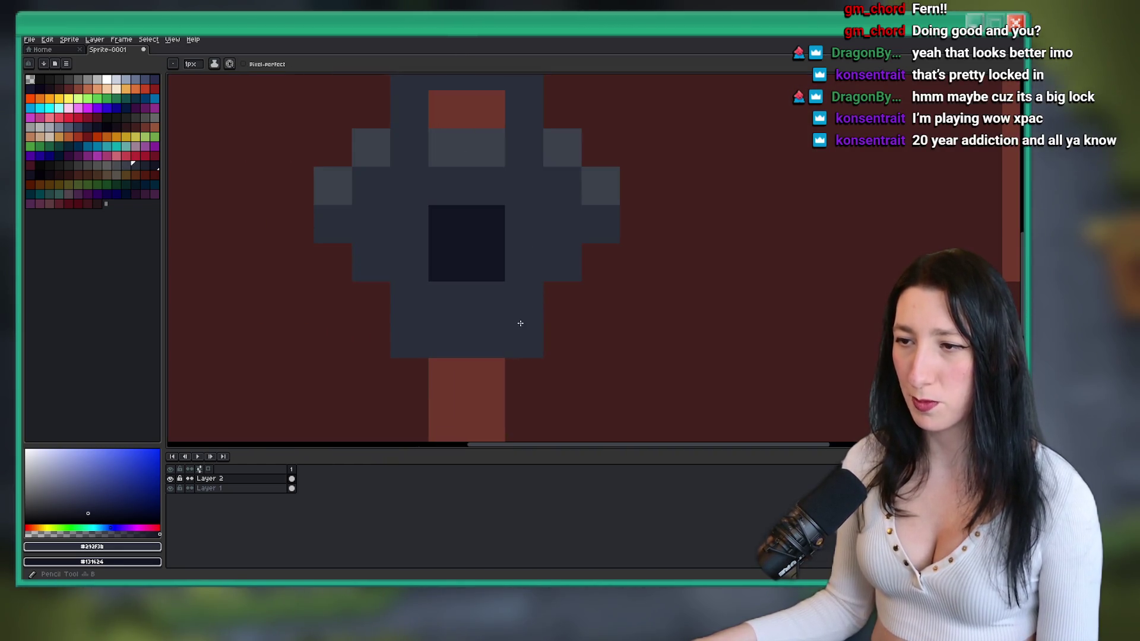
left_click(378, 290)
scroll(554, 292, "down", 4)
scroll(552, 296, "up", 3)
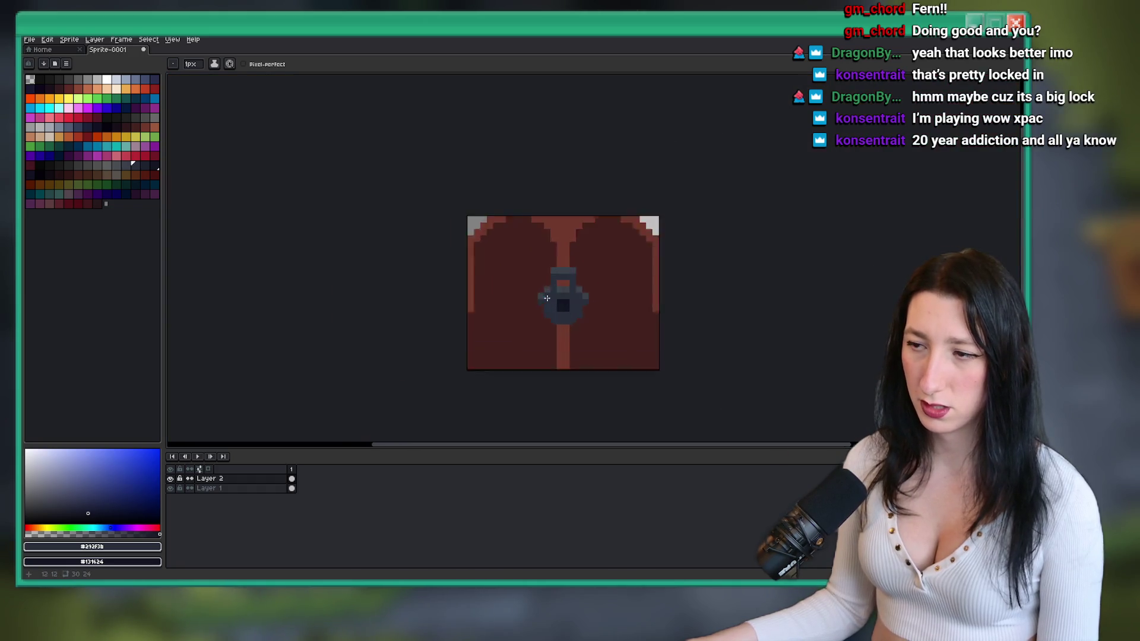
key("e")
left_click(492, 309)
- Add a yellow accent pixel on the padlock's right side
left_click(626, 300)
scroll(626, 300, "down", 4)
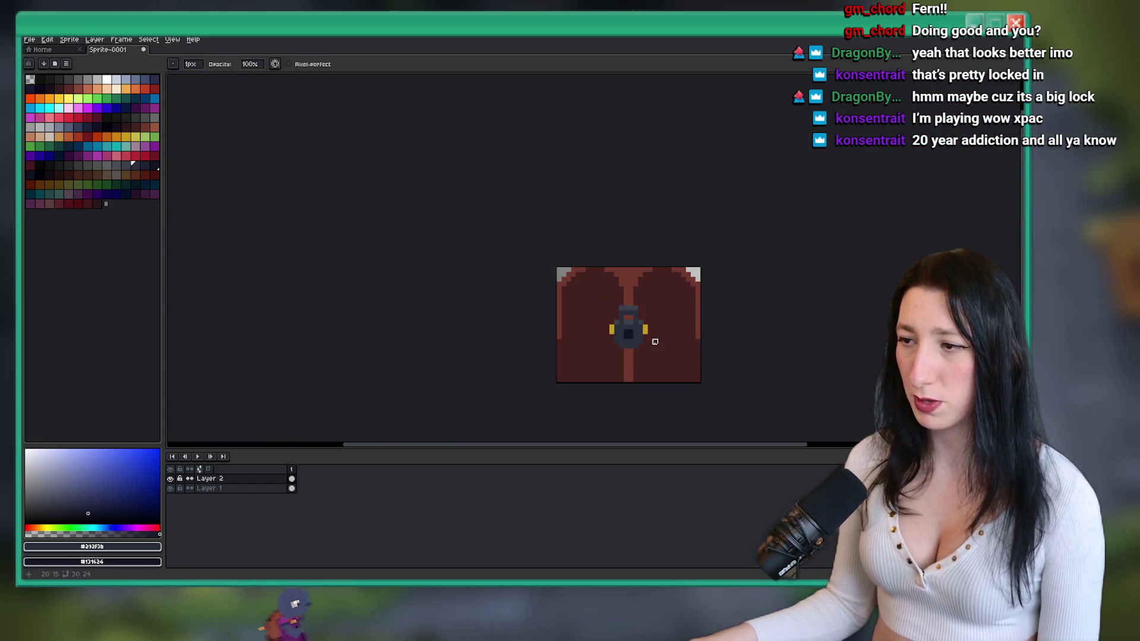
scroll(576, 284, "up", 3)
- Marquee-select the padlock, nudge it down, and commit the move
key("m")
left_click_drag(571, 344, 415, 137)
key("Down")
key("Down")
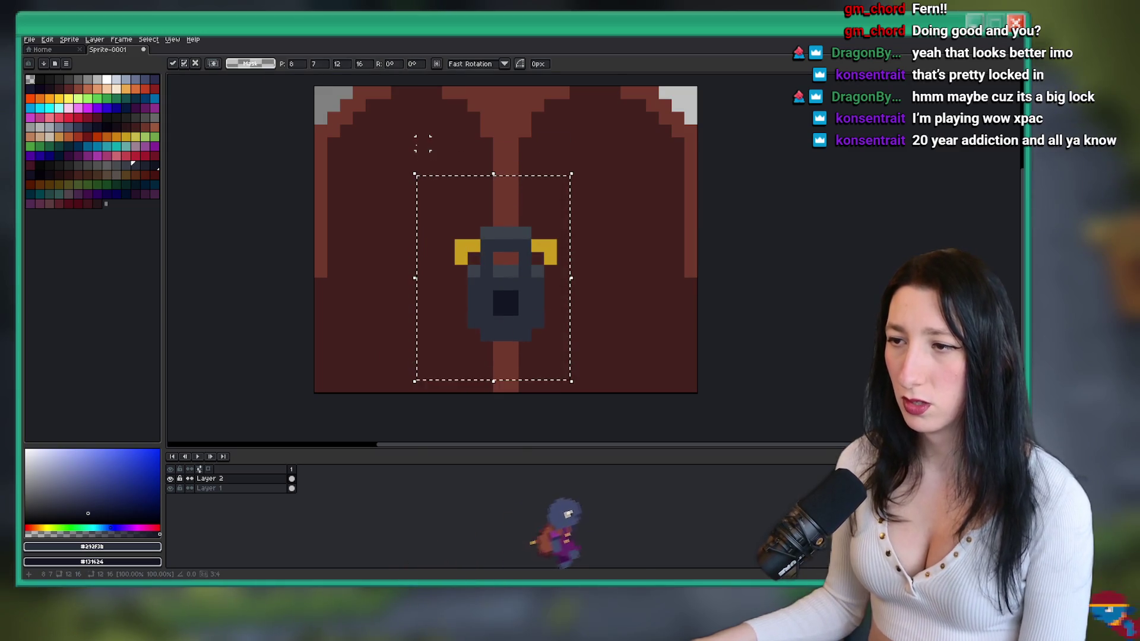
key("ctrl+d")
scroll(563, 204, "up", 3)
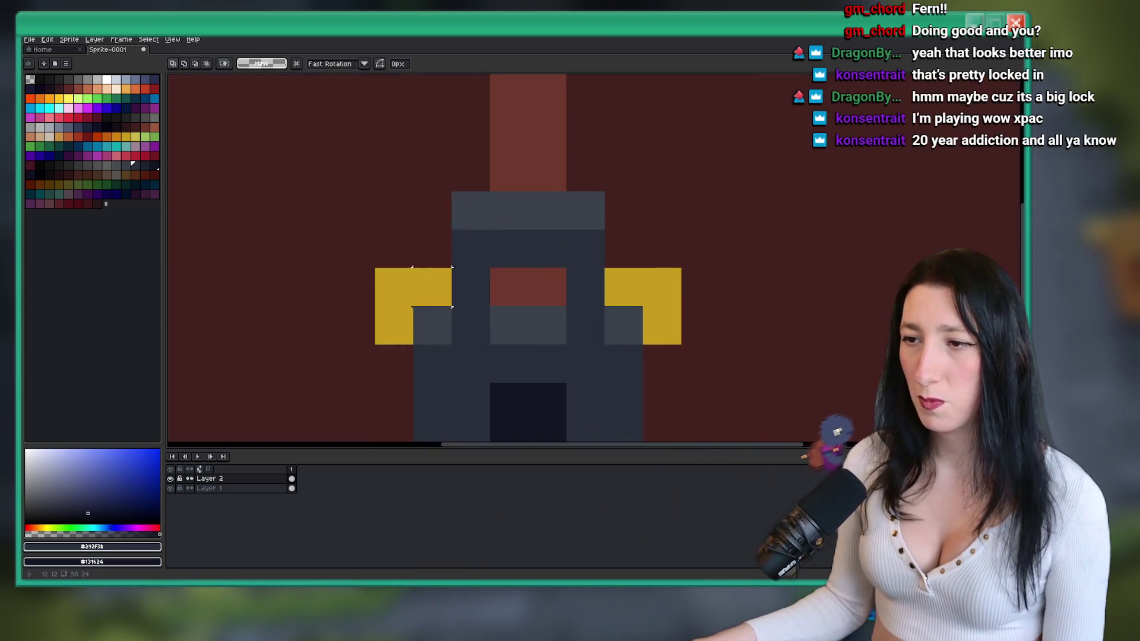
- Repaint all the yellow side-tab pixels of the lock in dark grey
key("b")
left_click(432, 288)
key("ctrl+z")
left_click(393, 272)
left_click(432, 288)
left_click(394, 326)
left_click(623, 288)
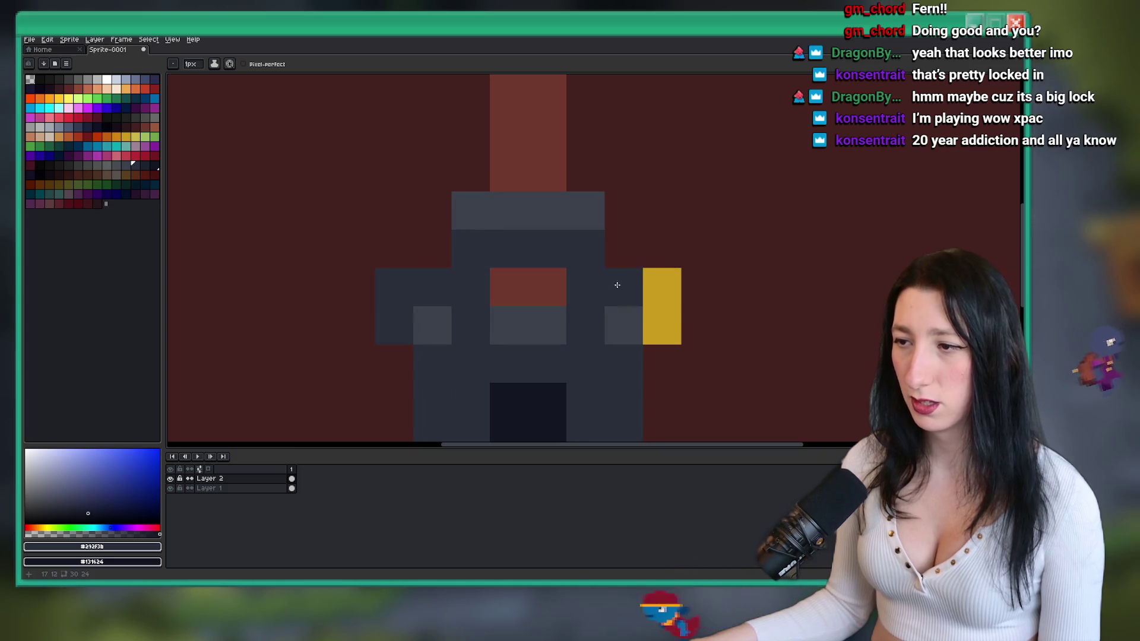
left_click(662, 288)
left_click(662, 326)
- Paint both red shackle-gap pixels dark grey, then sample the lock's lighter grey
left_click_drag(609, 289, 537, 150)
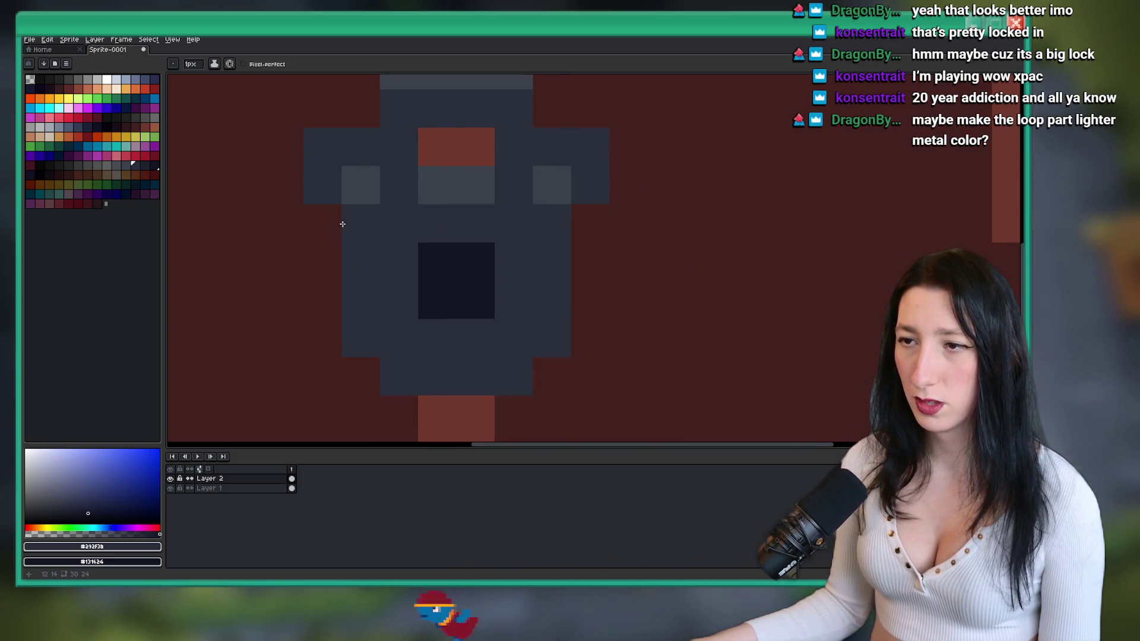
left_click(433, 147)
left_click(472, 147)
scroll(472, 148, "down", 5)
scroll(435, 208, "down", 1)
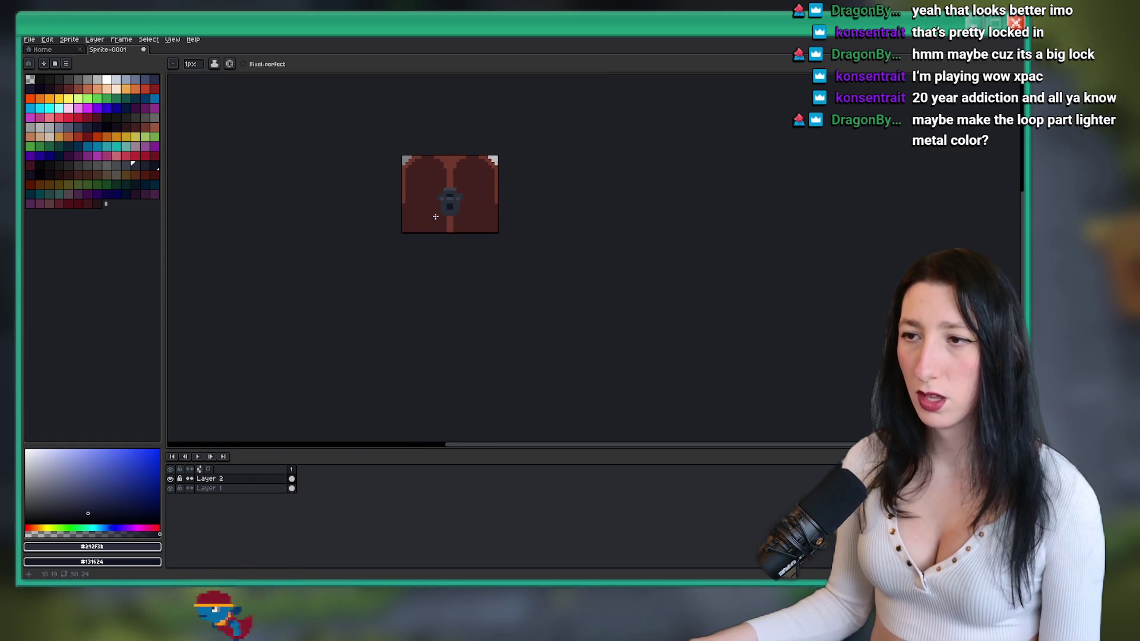
scroll(444, 194, "up", 1)
scroll(444, 194, "up", 3)
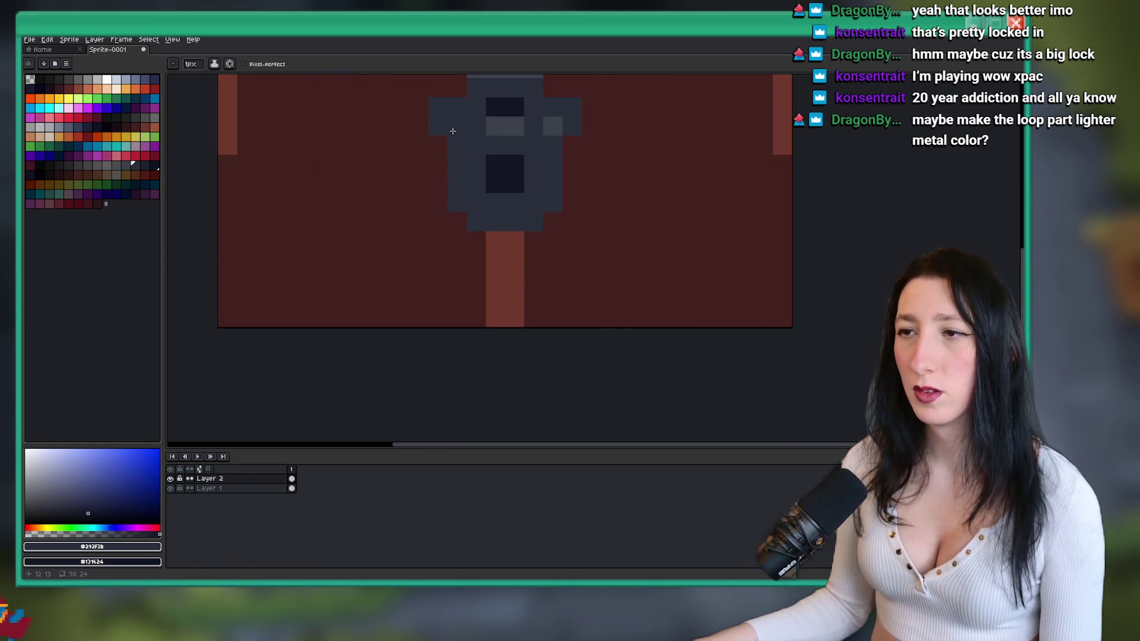
left_click(440, 157, "alt")
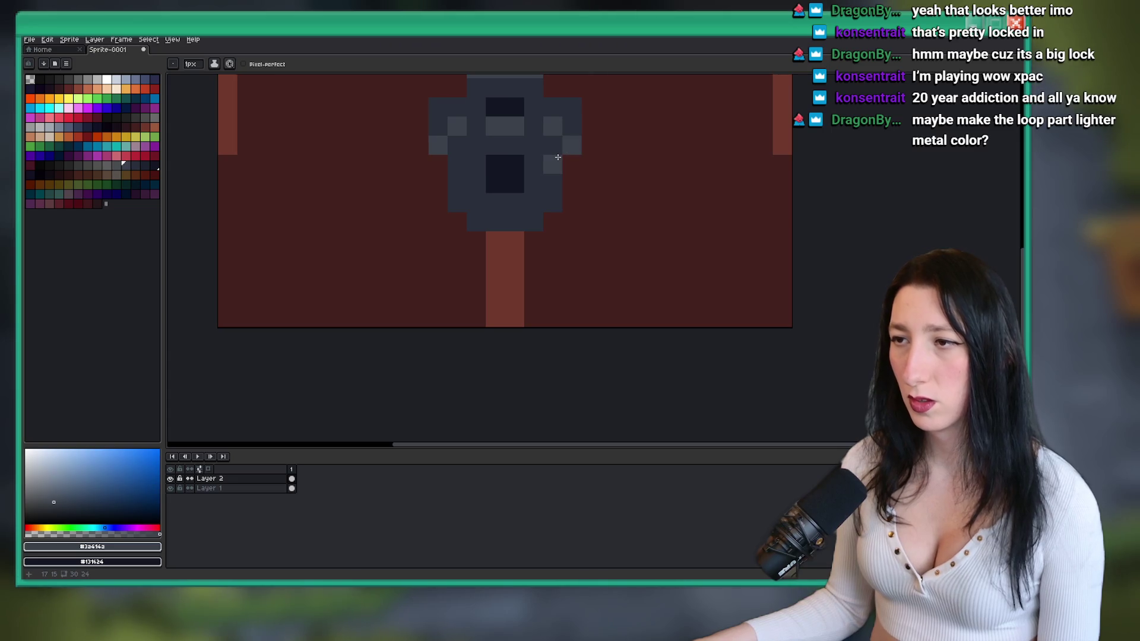
scroll(478, 159, "down", 5)
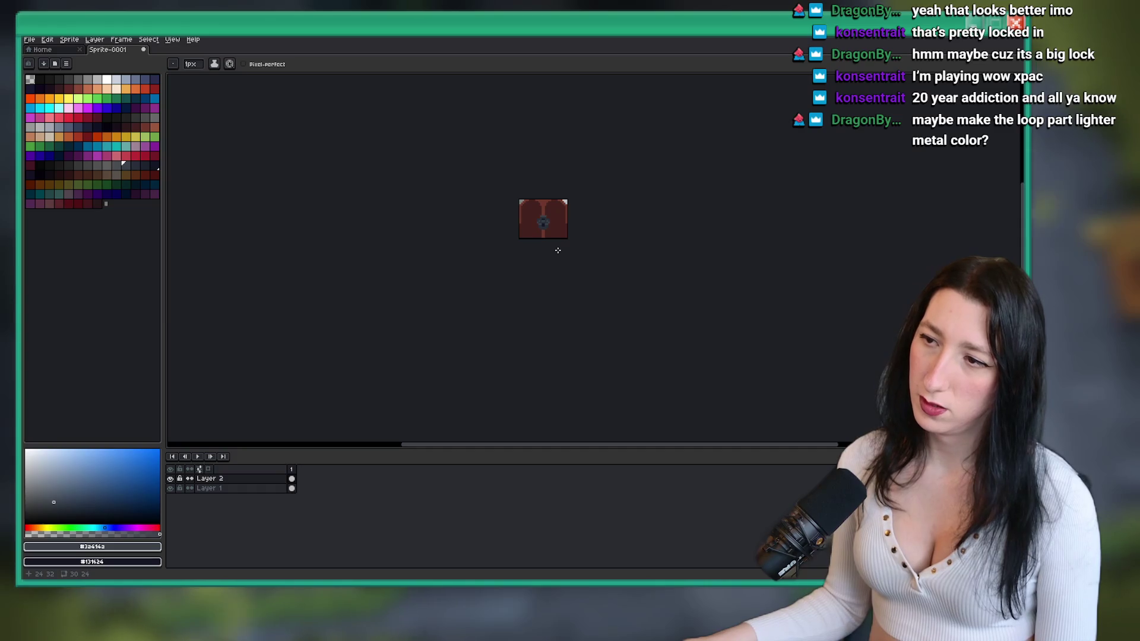
scroll(547, 208, "up", 5)
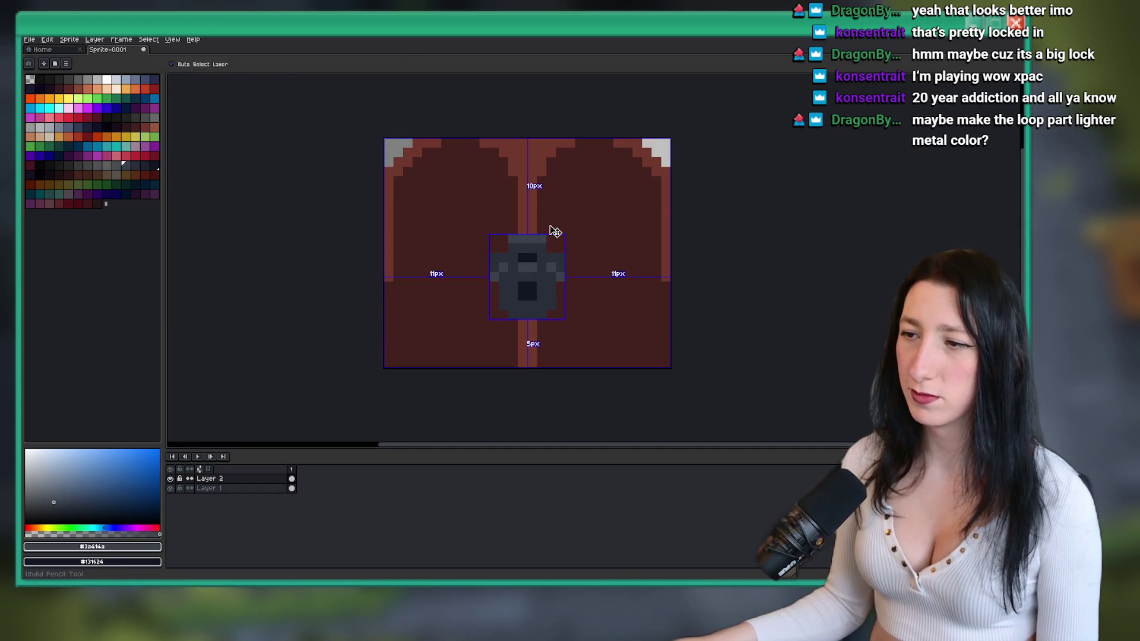
scroll(563, 249, "down", 5)
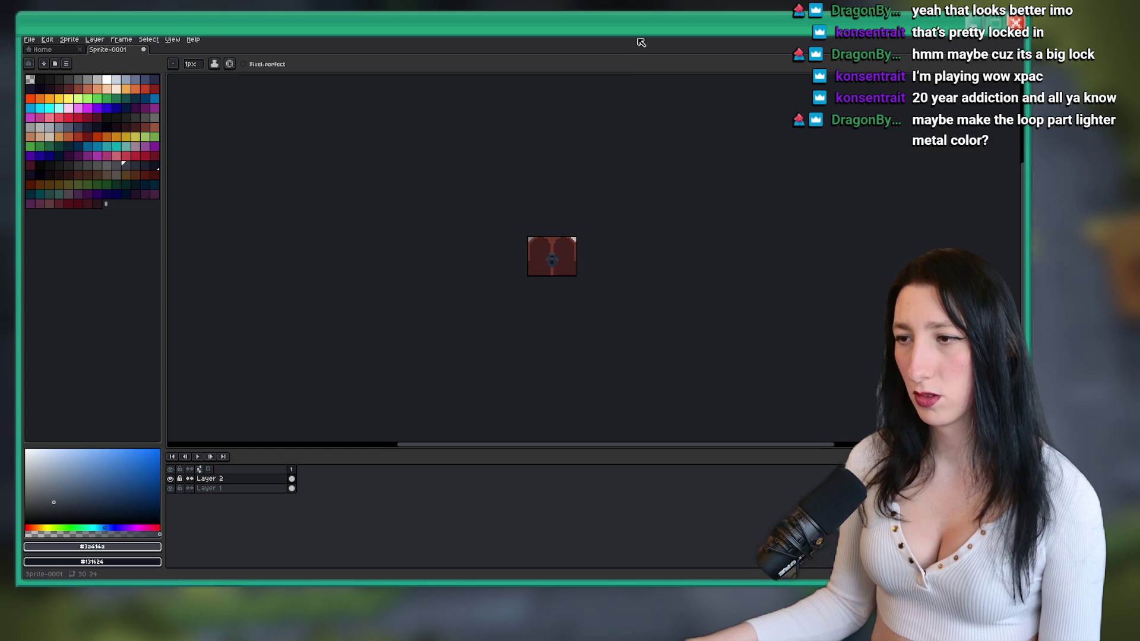
scroll(537, 289, "up", 2)
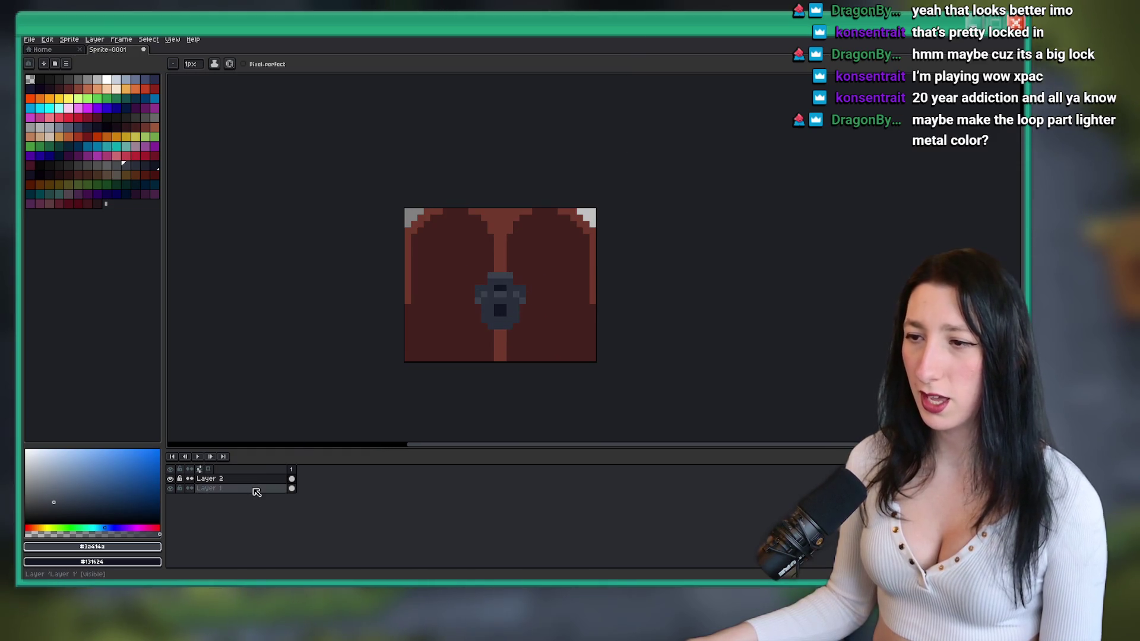
- Select the padlock region on Layer 1 and nudge it up
key("ctrl")
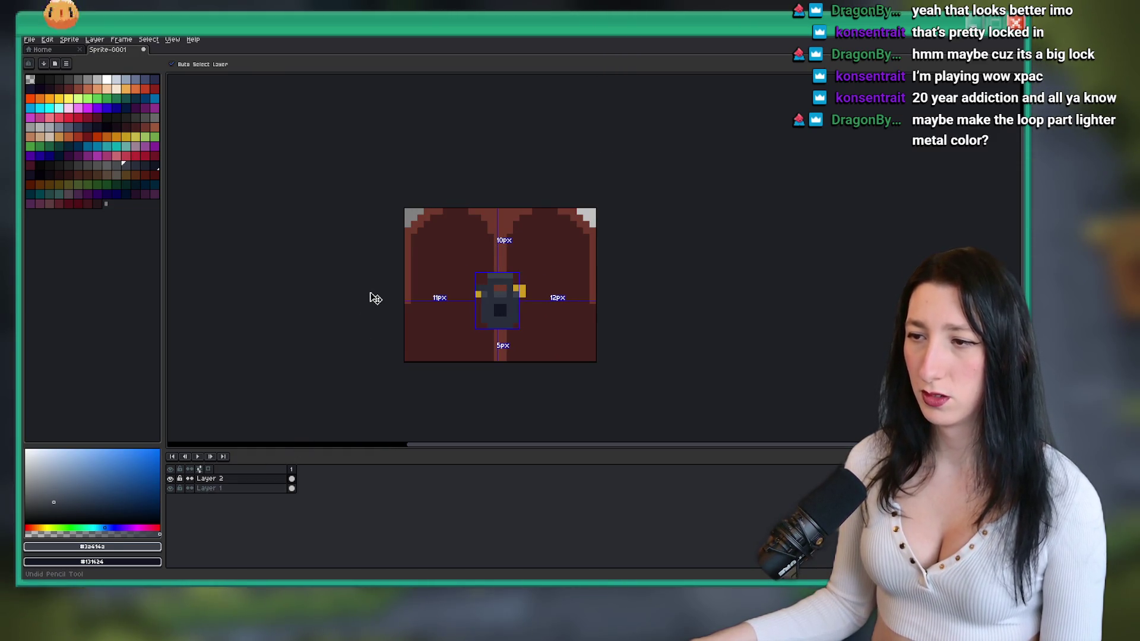
key("Down")
scroll(459, 328, "up", 2)
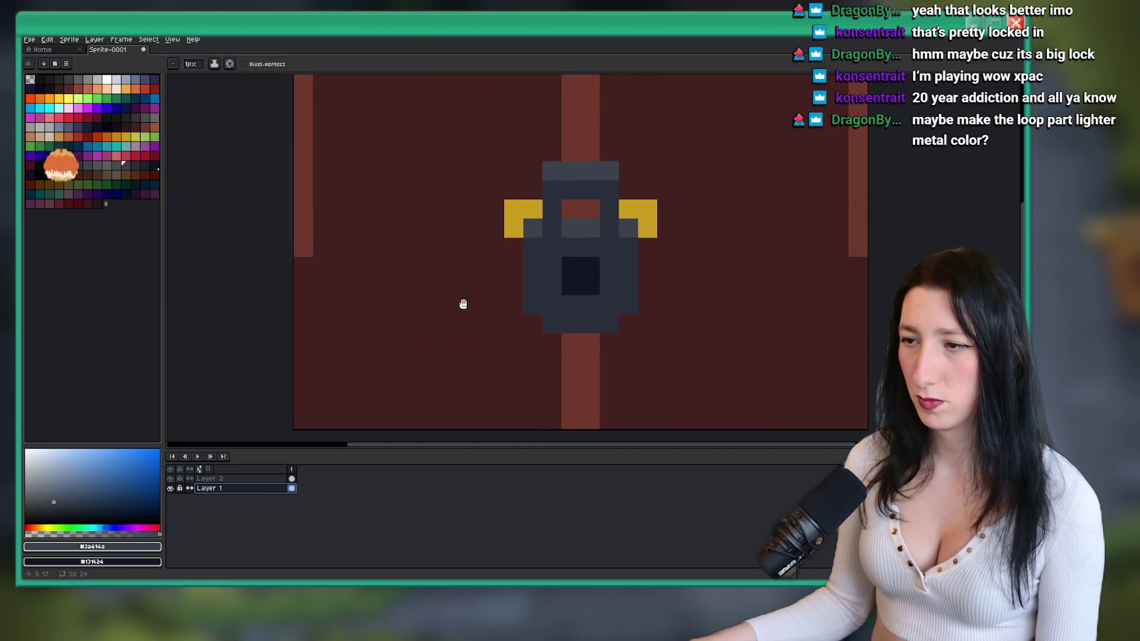
left_click_drag(463, 303, 364, 369)
key("m")
left_click_drag(402, 207, 558, 418)
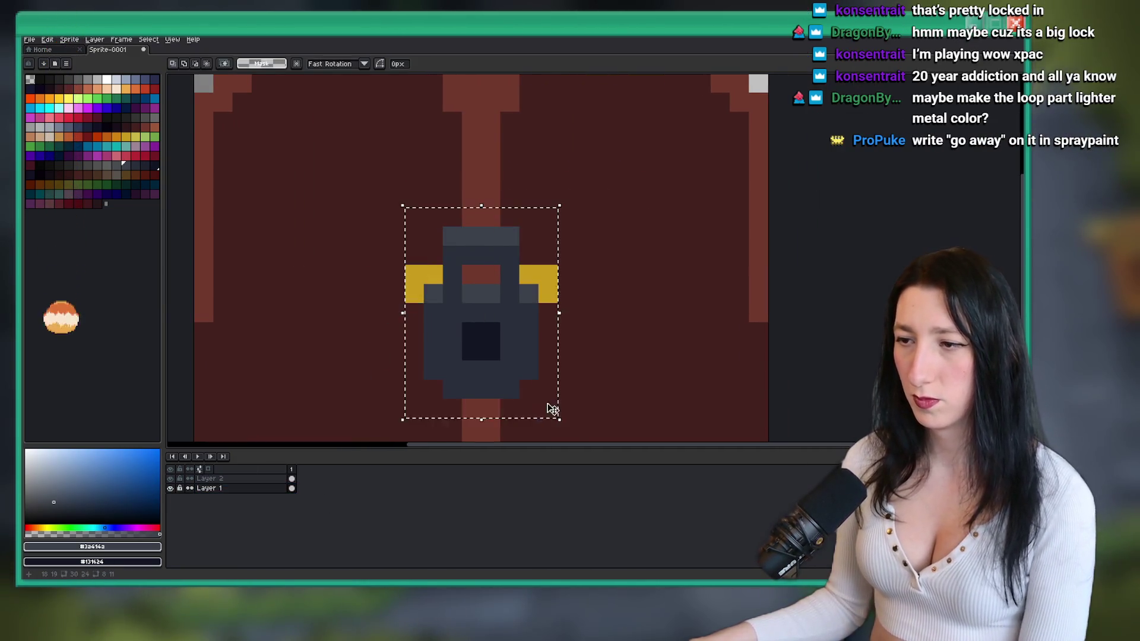
key("Up")
key("Down")
key("Down")
key("Up")
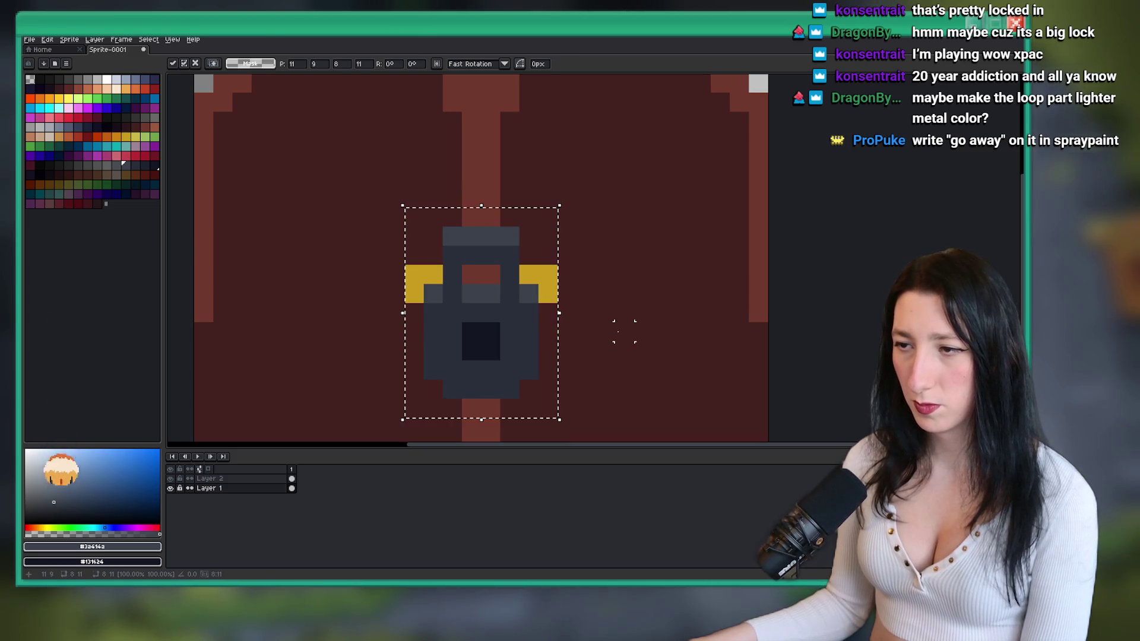
- On Layer 2, move the selected lock up two pixels and clear the selection
left_click(255, 478)
left_click_drag(356, 178, 595, 416)
key("Up")
key("Up")
key("ctrl+d")
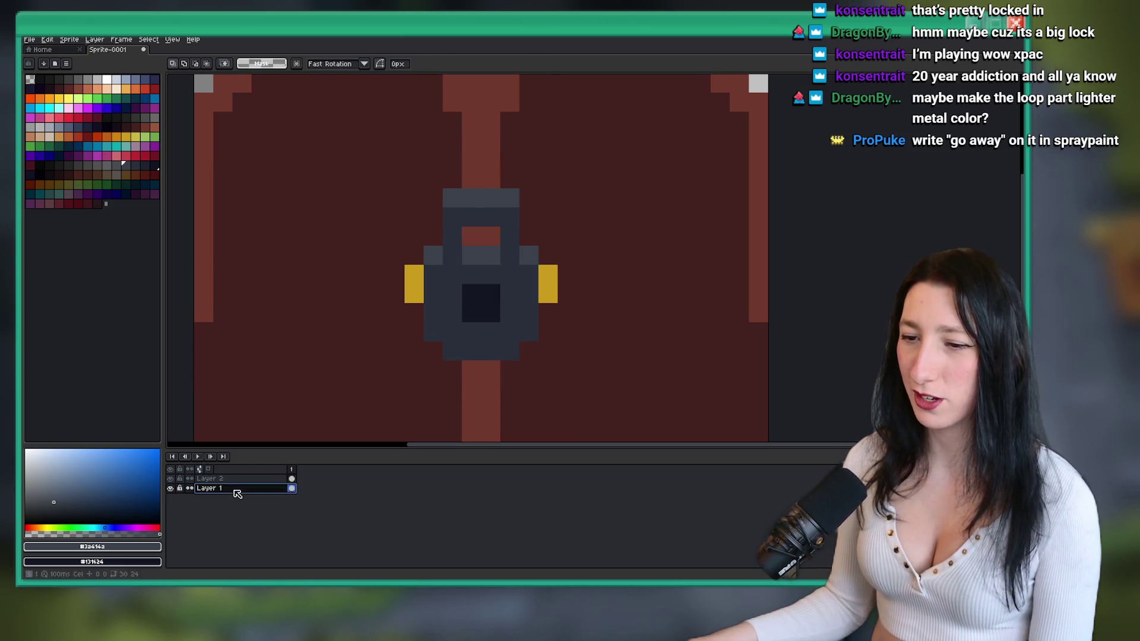
- Paint over both gold side blocks with the door's sampled dark red
key("b")
left_click(338, 370, "alt")
left_click_drag(413, 274, 414, 294)
left_click_drag(549, 274, 550, 297)
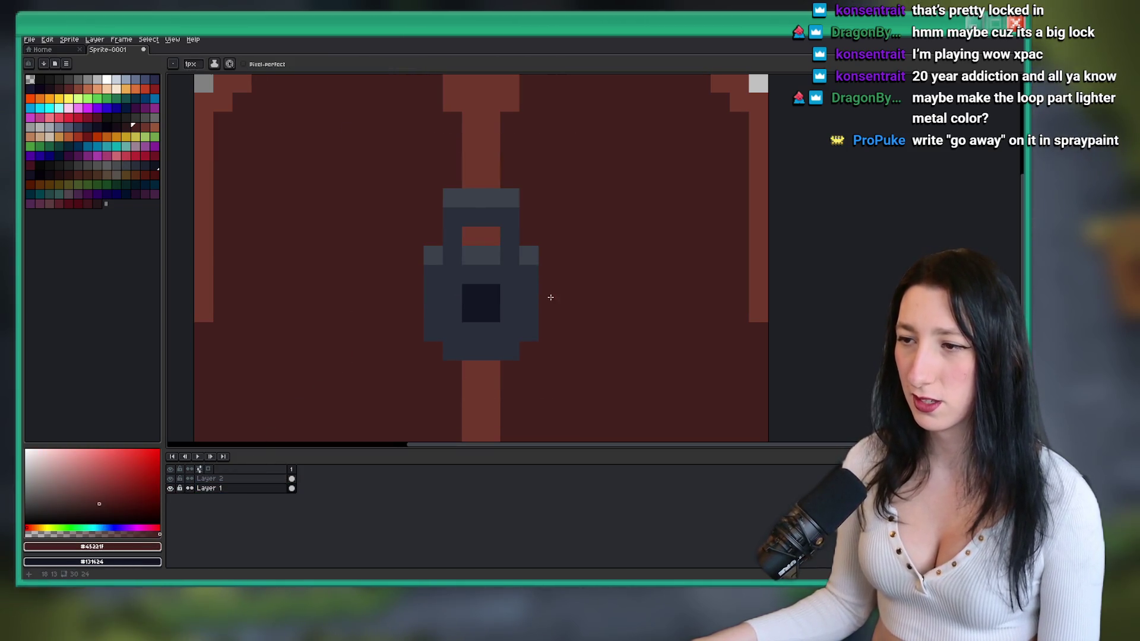
scroll(551, 297, "down", 8)
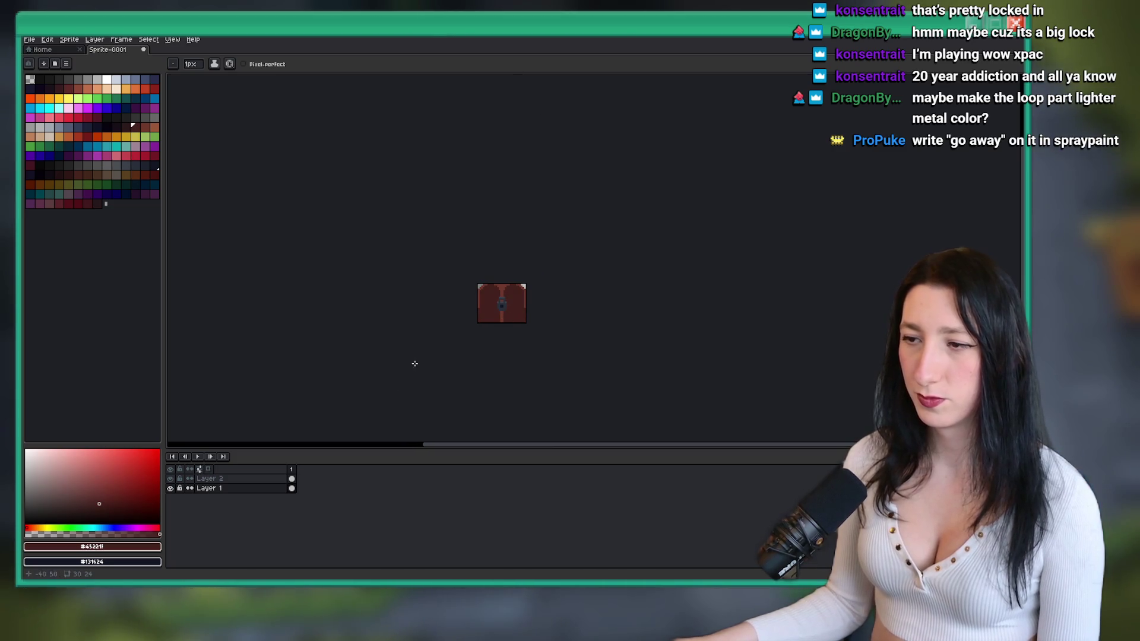
left_click(270, 480)
scroll(453, 293, "up", 3)
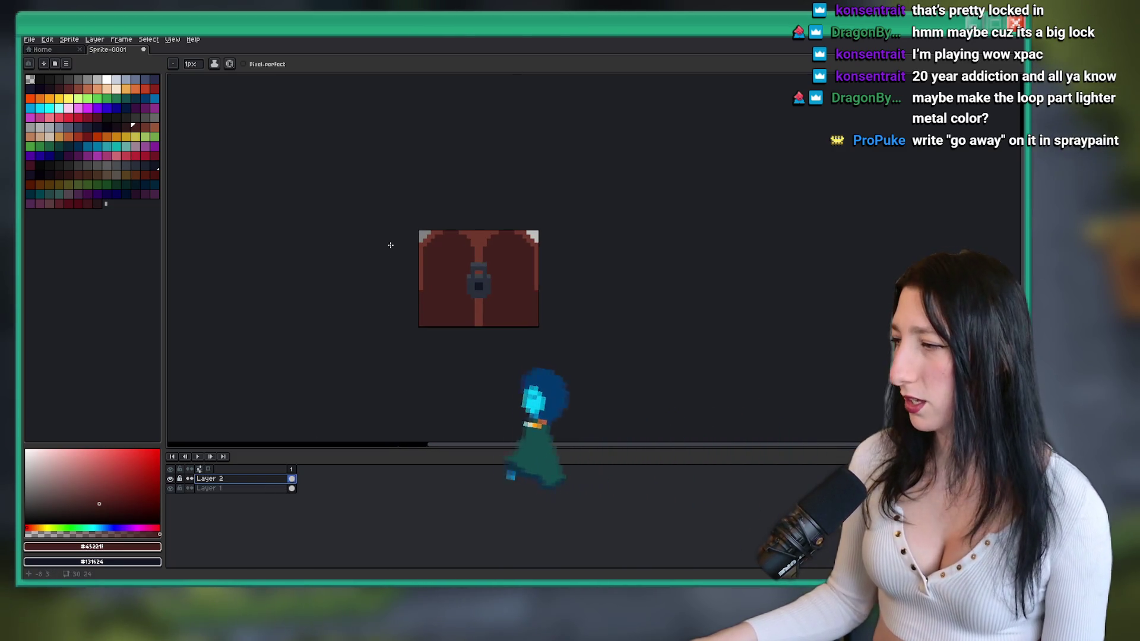
- Draw a crimson curve and loop of graffiti on the door's upper-left panel
scroll(380, 220, "up", 2)
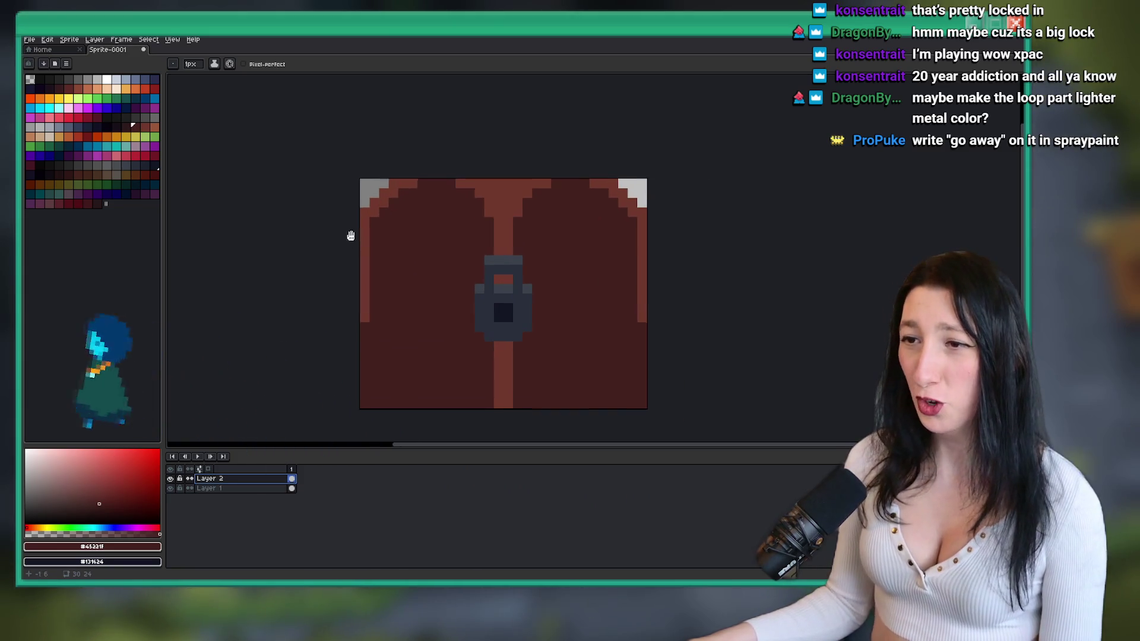
left_click(154, 155)
scroll(429, 222, "up", 1)
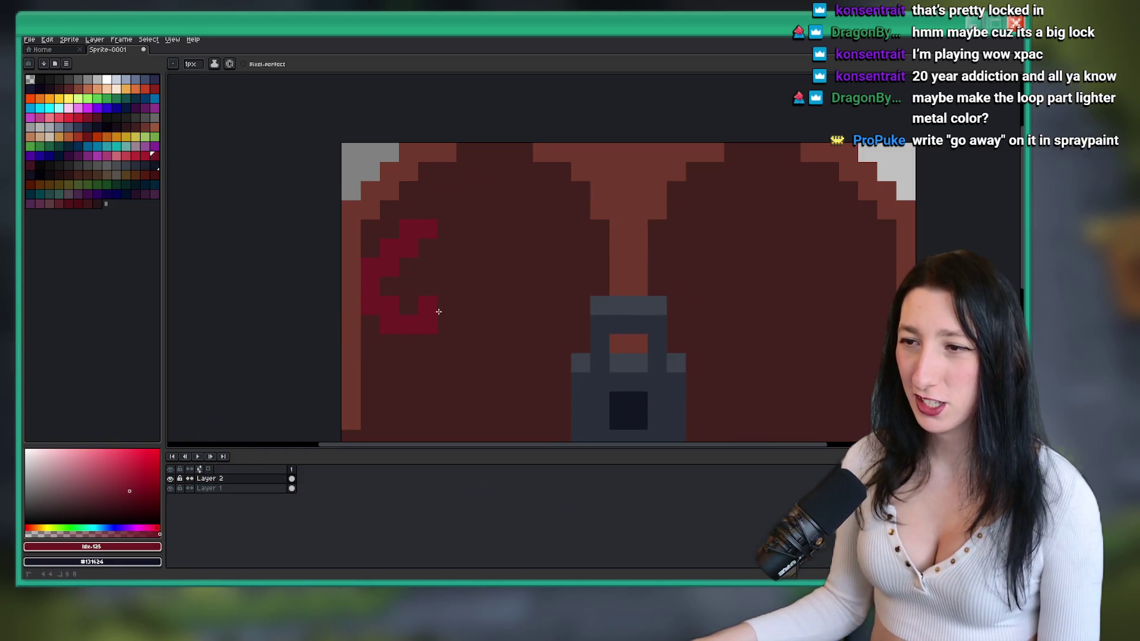
key("ctrl+z")
mouse_move(427, 211)
left_mouse_down()
mouse_move(389, 234)
mouse_move(519, 287)
left_mouse_up()
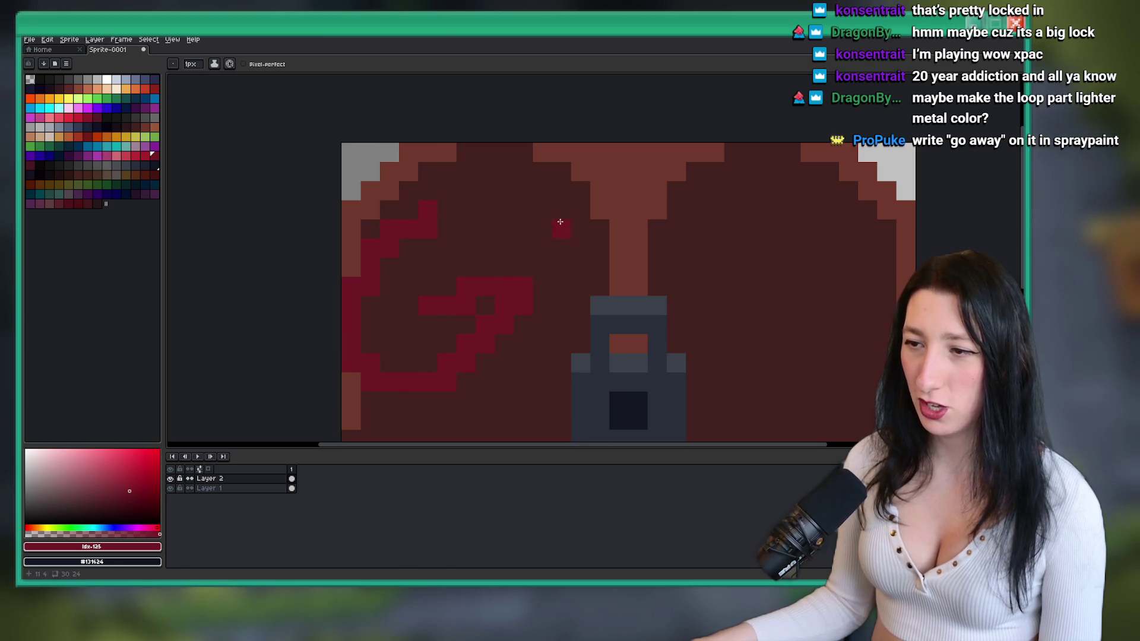
left_click_drag(538, 228, 529, 233)
scroll(529, 233, "down", 2)
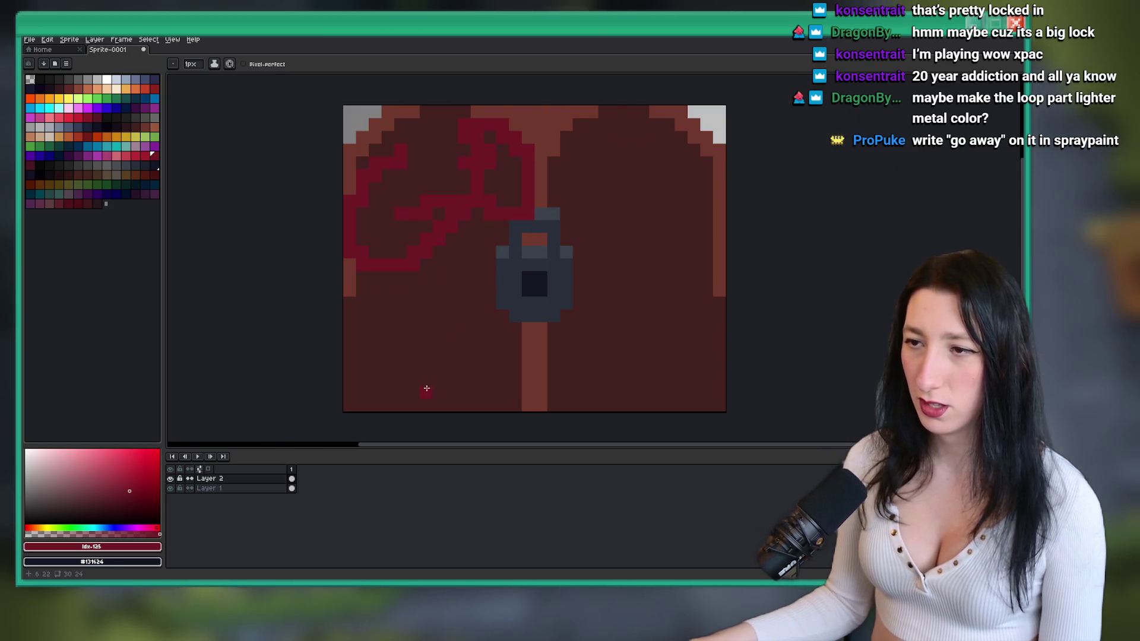
key("v")
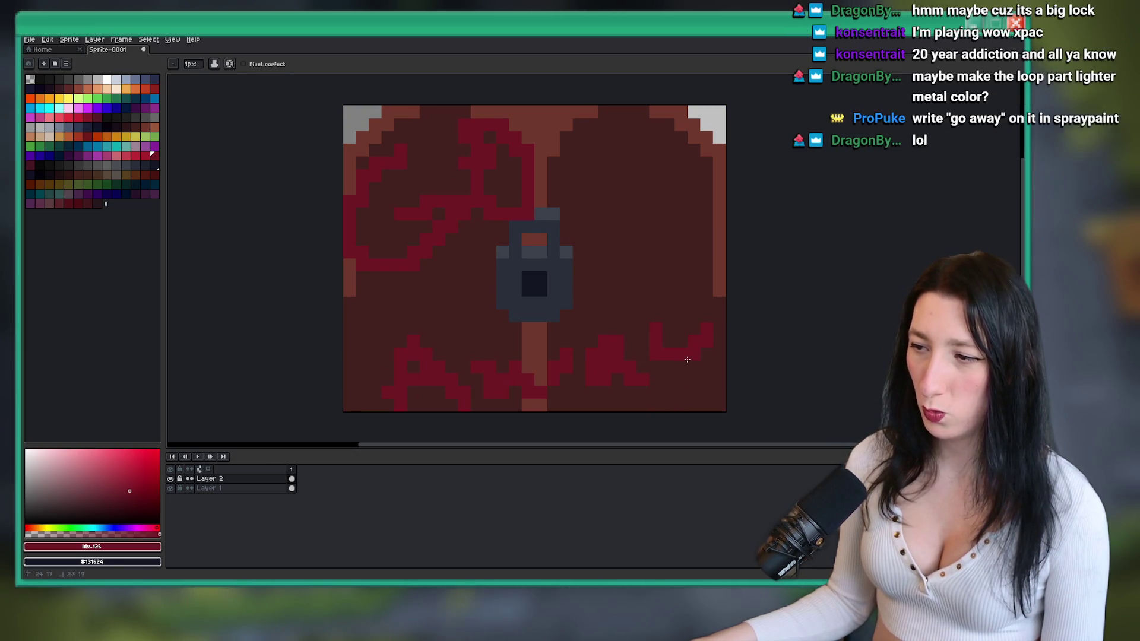
scroll(695, 350, "down", 3)
scroll(650, 412, "down", 1)
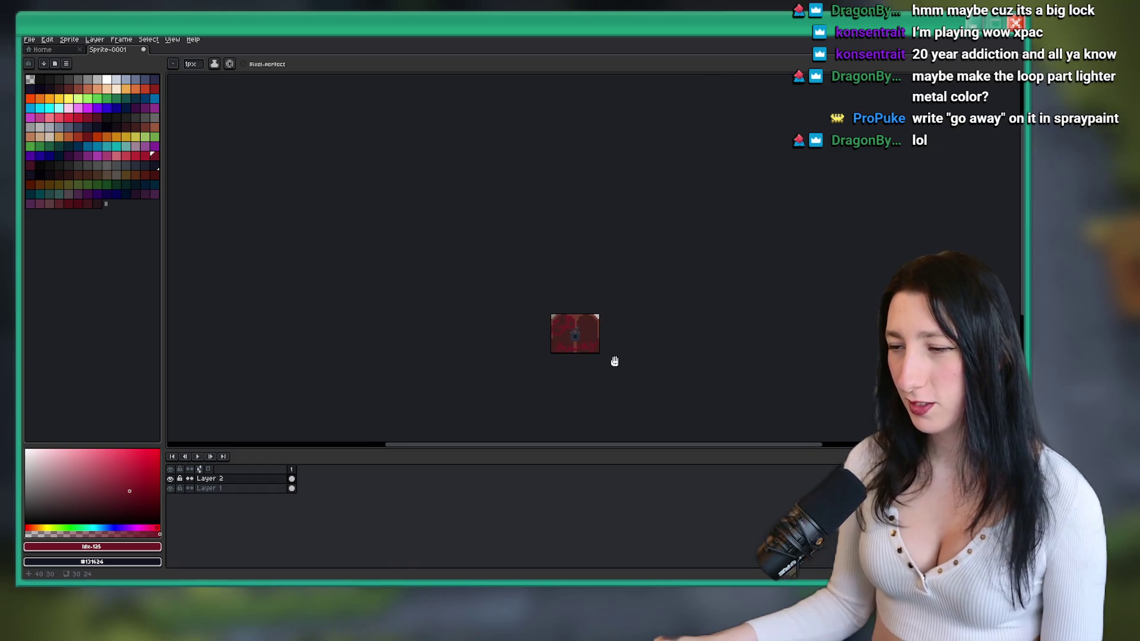
scroll(616, 362, "up", 2)
left_click_drag(583, 396, 584, 349)
- Delete the Layer 2 graffiti so the door is plain again
key("v")
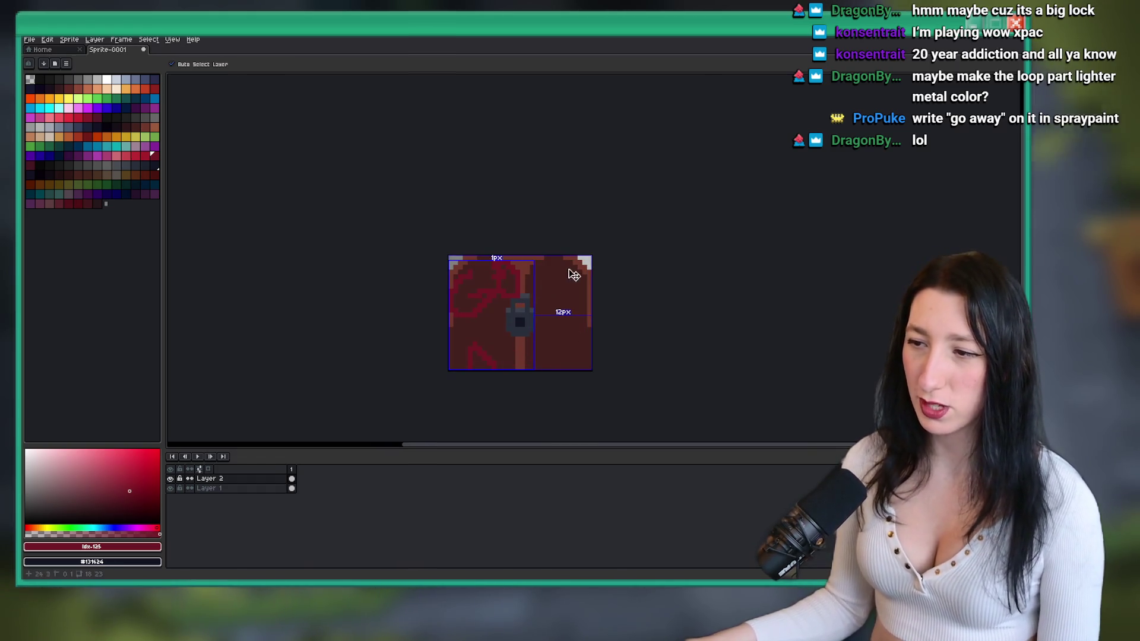
key("Delete")
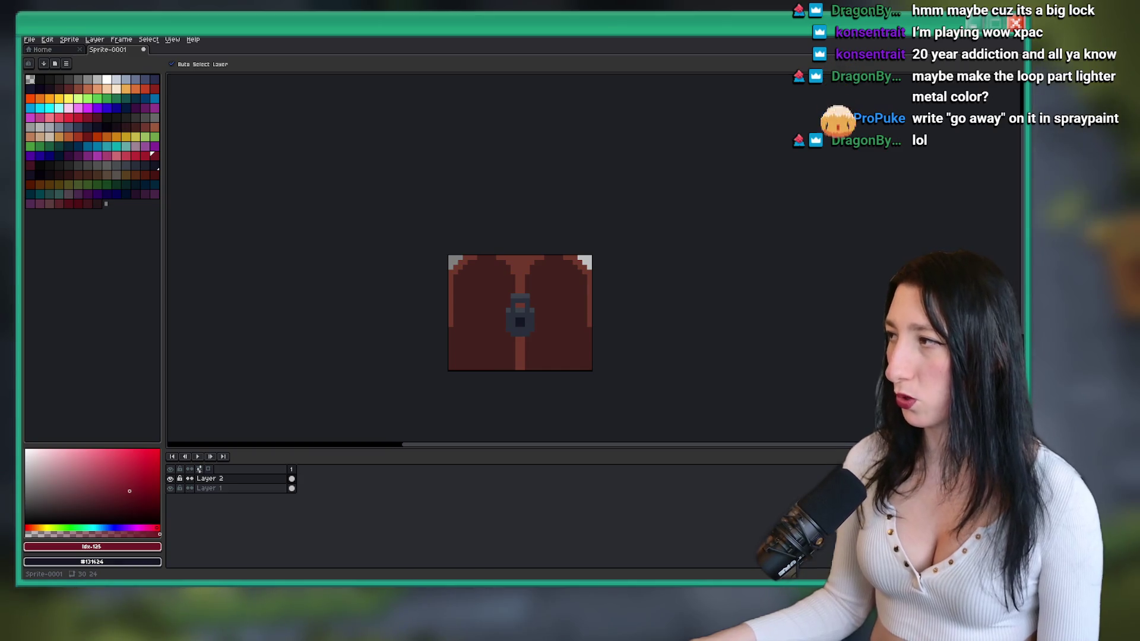
key("b")
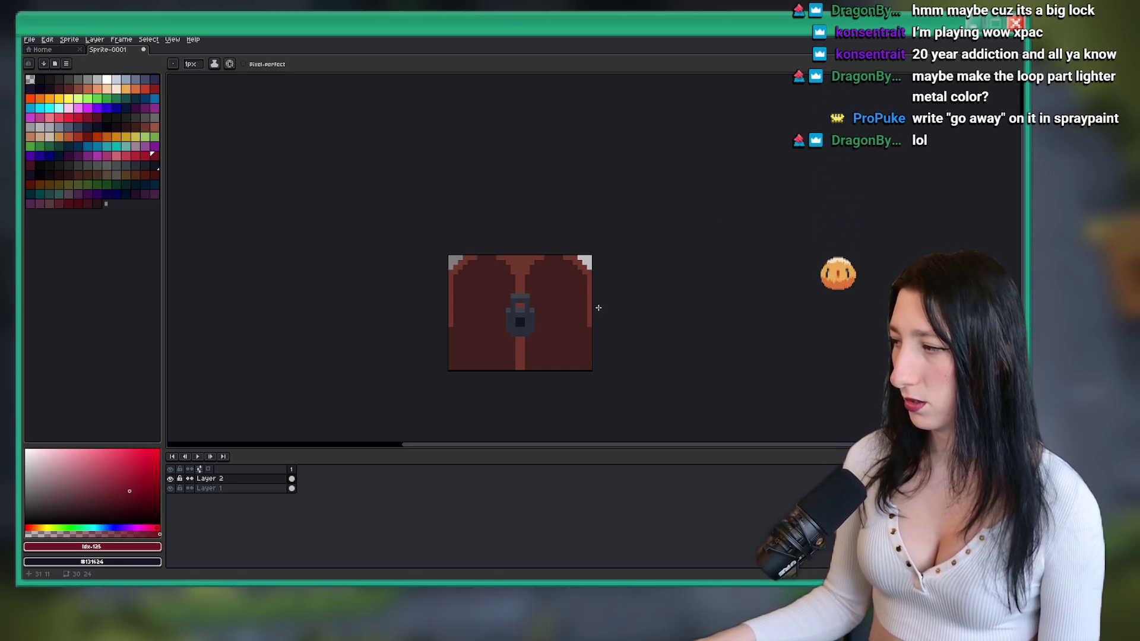
scroll(587, 289, "down", 3)
scroll(556, 301, "up", 3)
scroll(571, 225, "down", 3)
key("i")
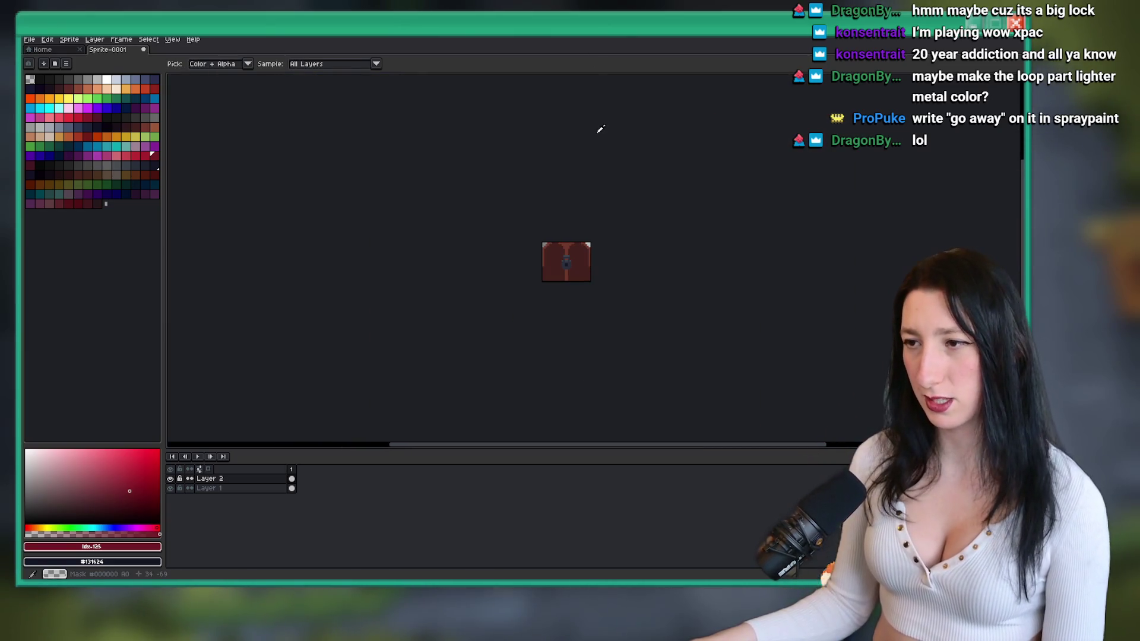
scroll(558, 148, "up", 3)
- Export the sprite as DoorLocked.png on the Desktop and return to GameMaker
key("ctrl+shift+e")
left_click(793, 216)
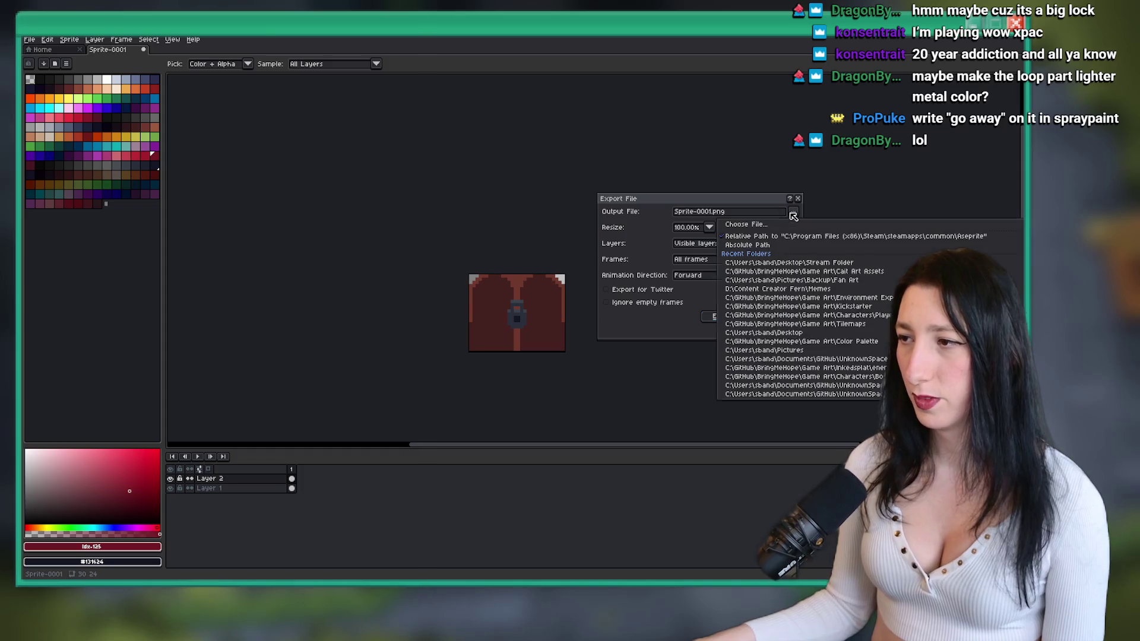
left_click(747, 224)
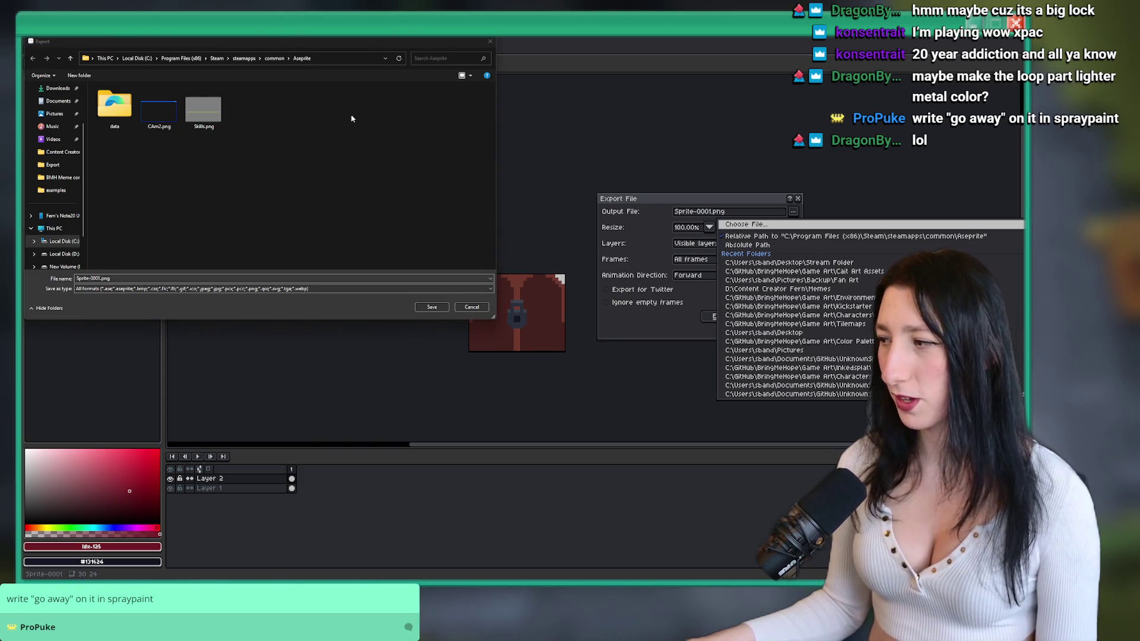
scroll(54, 149, "up", 2)
left_click(55, 129)
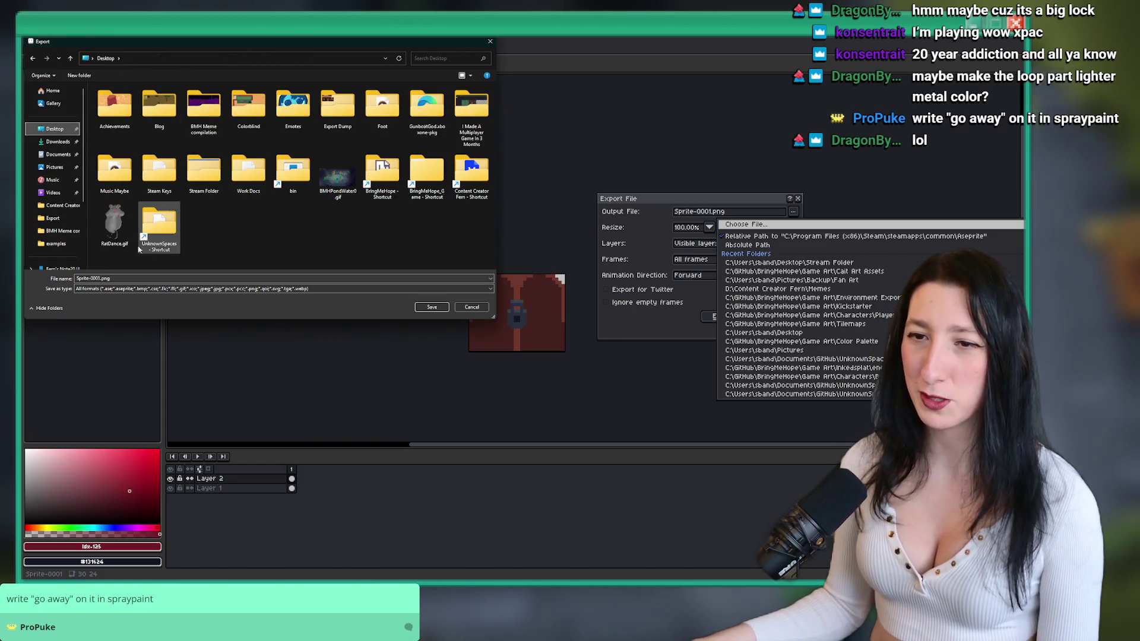
double_click(102, 279)
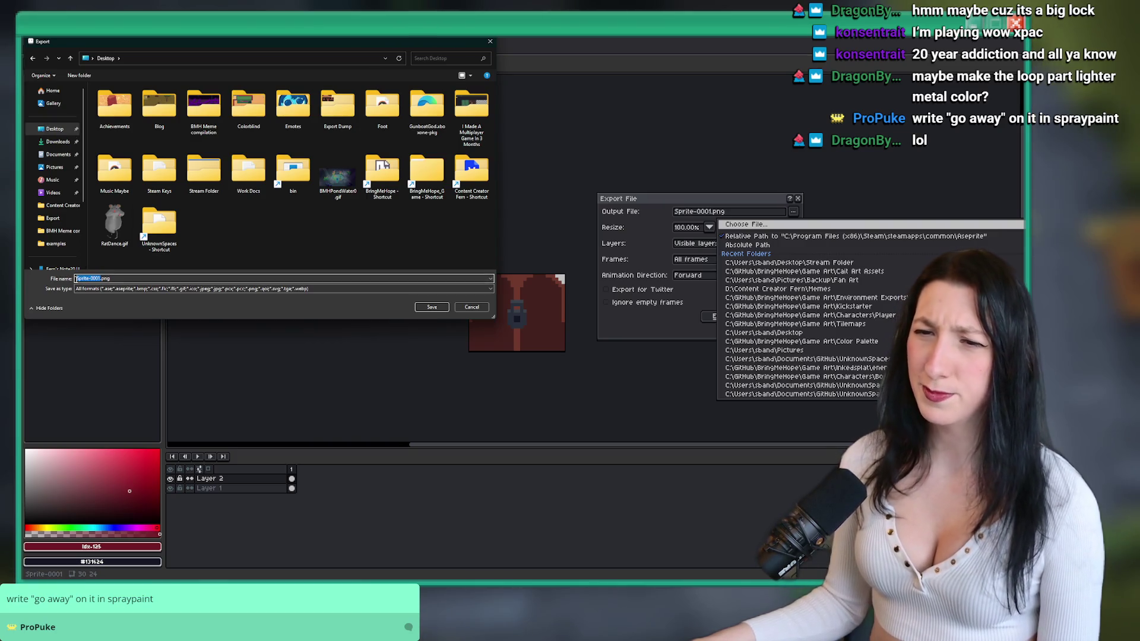
type("DoorLock")
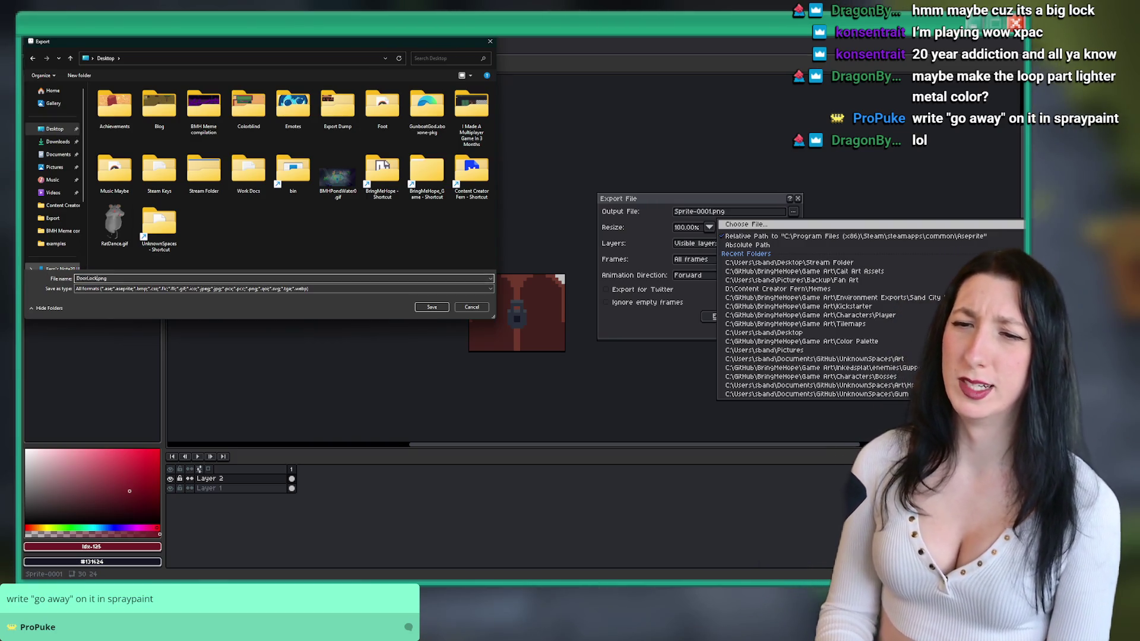
type("ed")
key("Return")
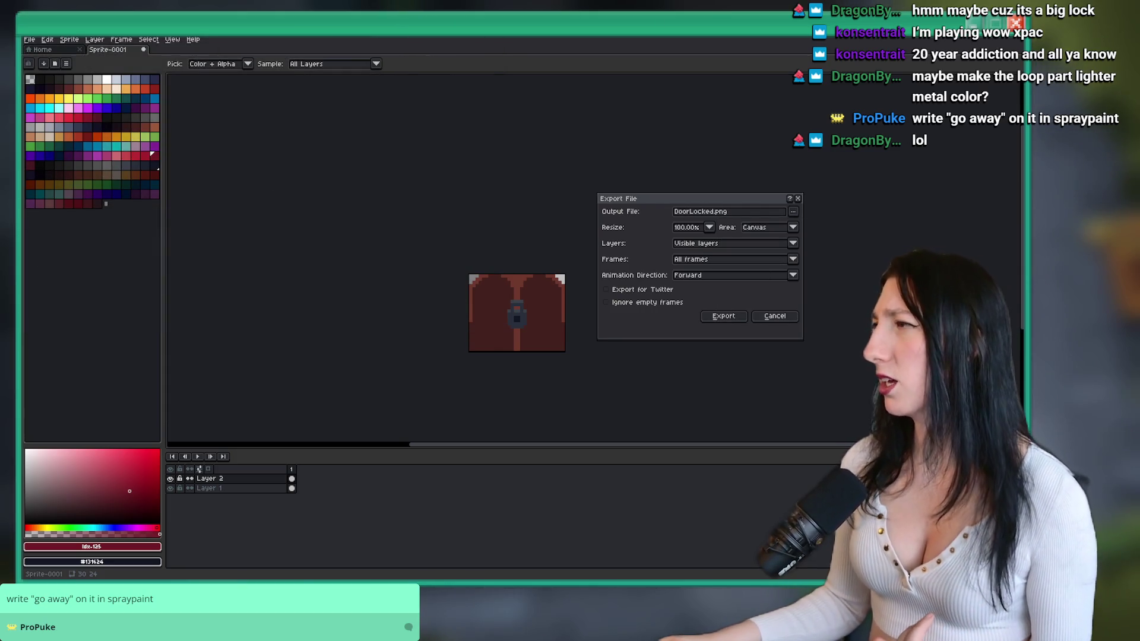
left_click(730, 316)
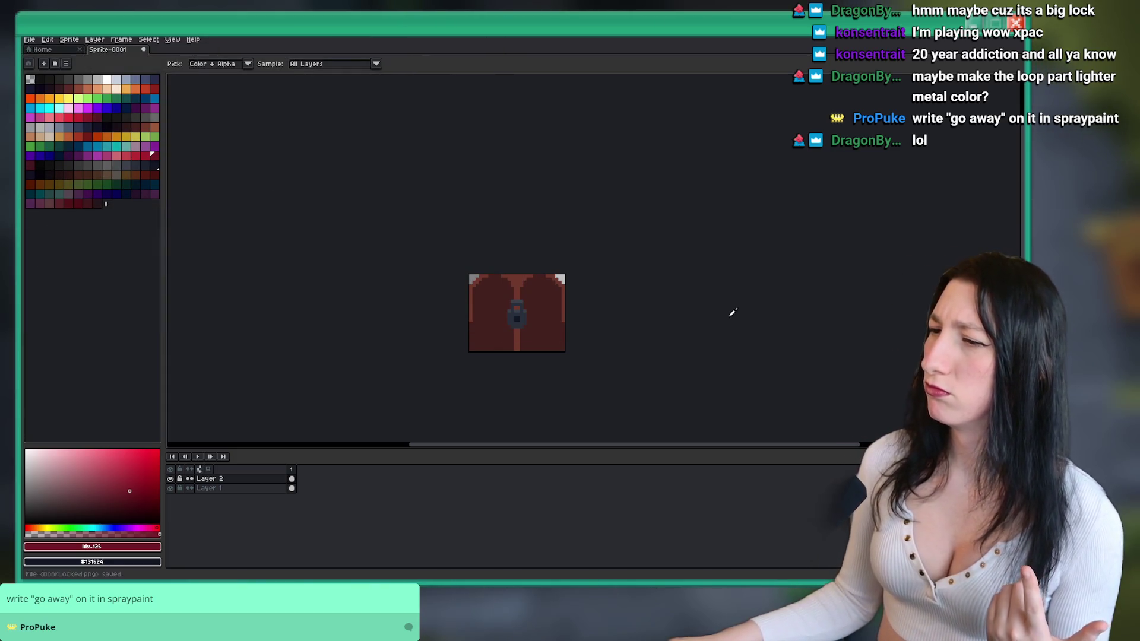
mouse_move(602, 579)
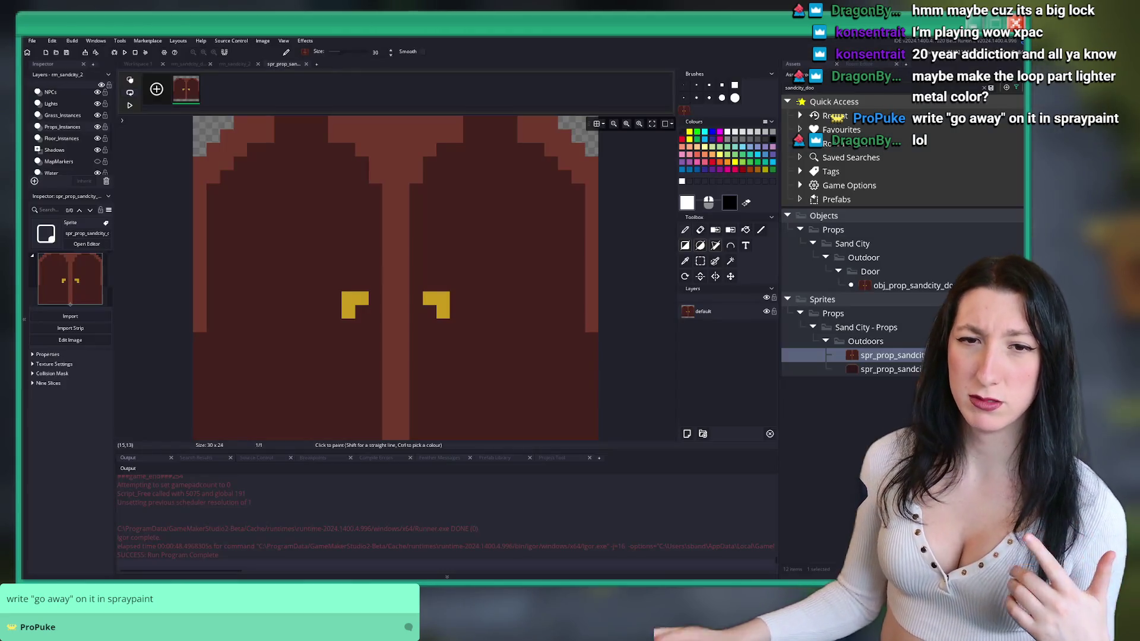
left_click(601, 546)
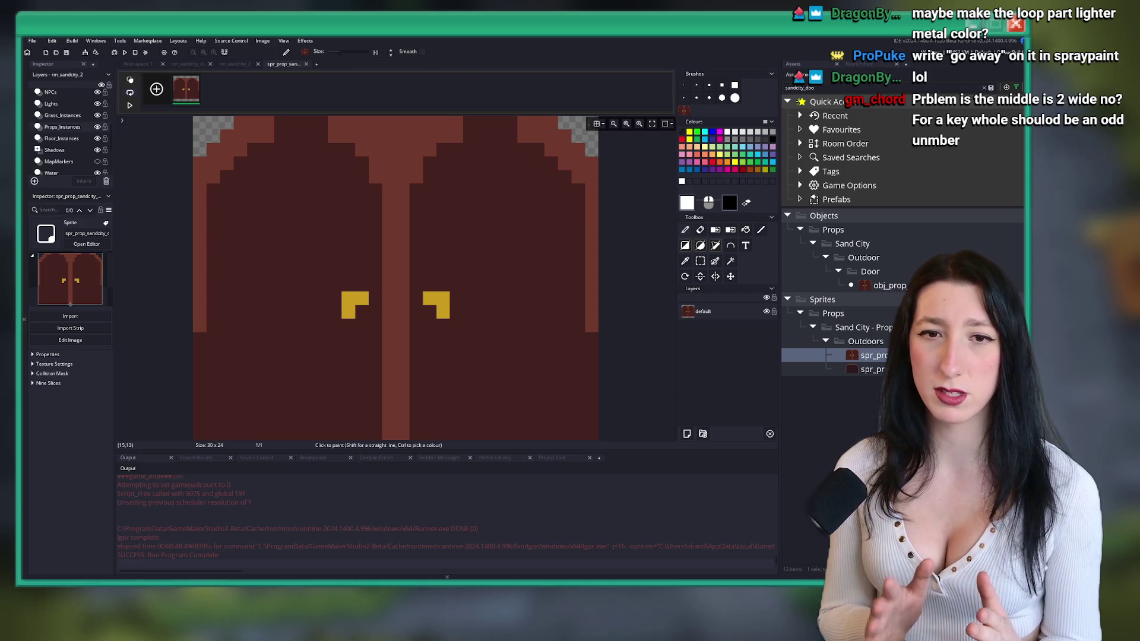
- Shift the door artwork up one pixel, duplicate the door sprite, and close the image editor
key("ctrl+z")
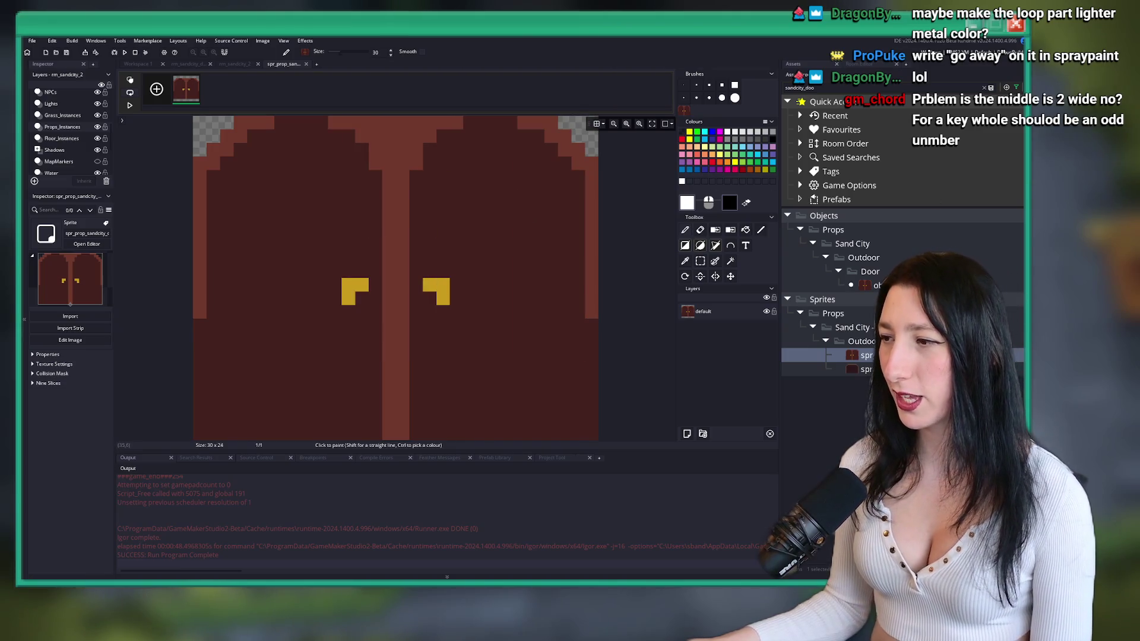
key("ctrl+d")
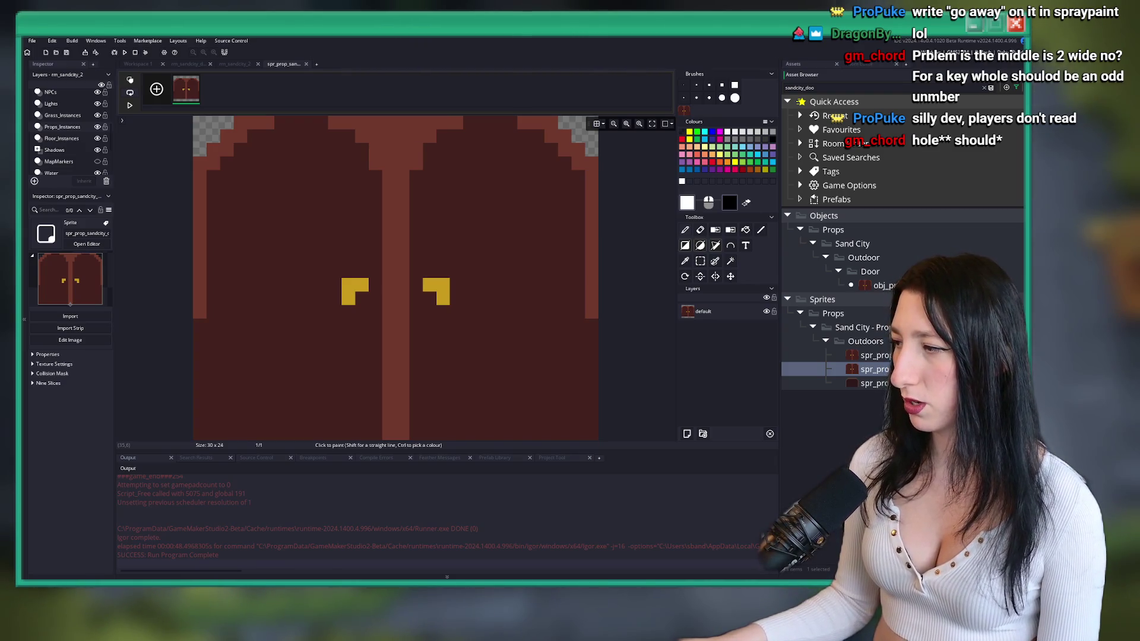
left_click(305, 63)
- Import DoorLocked.png into the duplicate sprite and drag it under Door to make obj_prop_sandcity_door0_locked
left_click(70, 316)
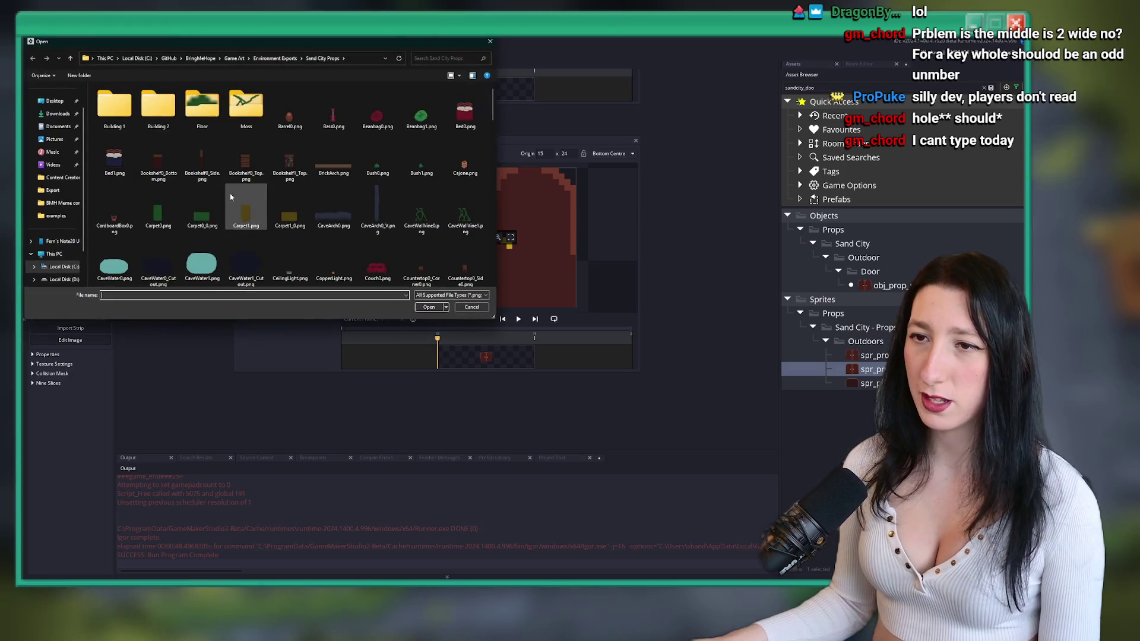
left_click(55, 101)
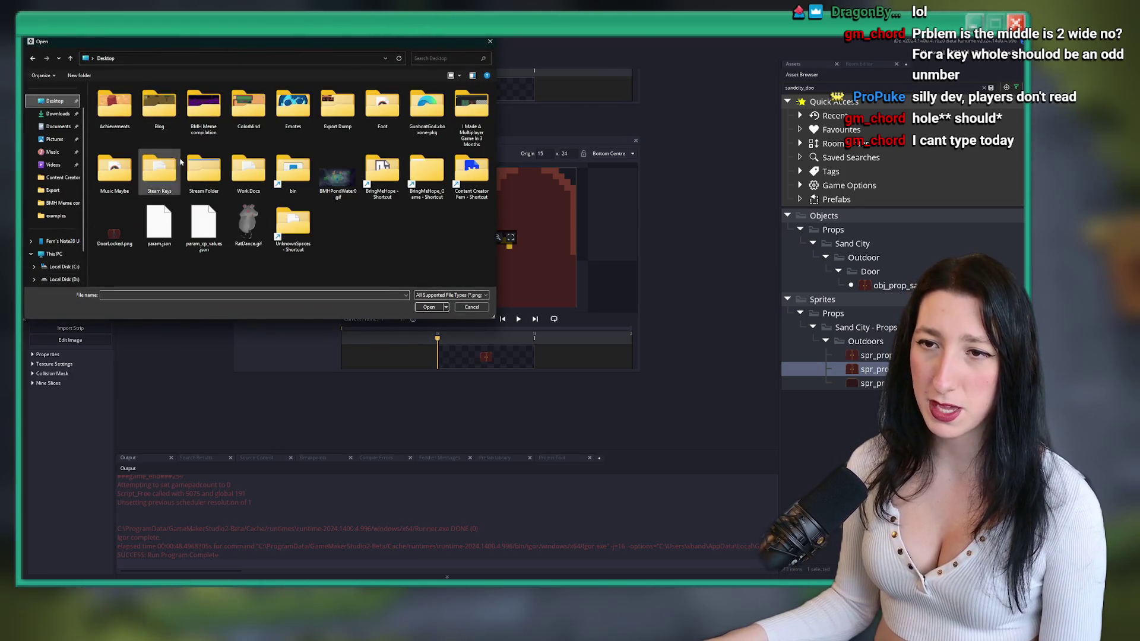
double_click(115, 228)
left_click(551, 321)
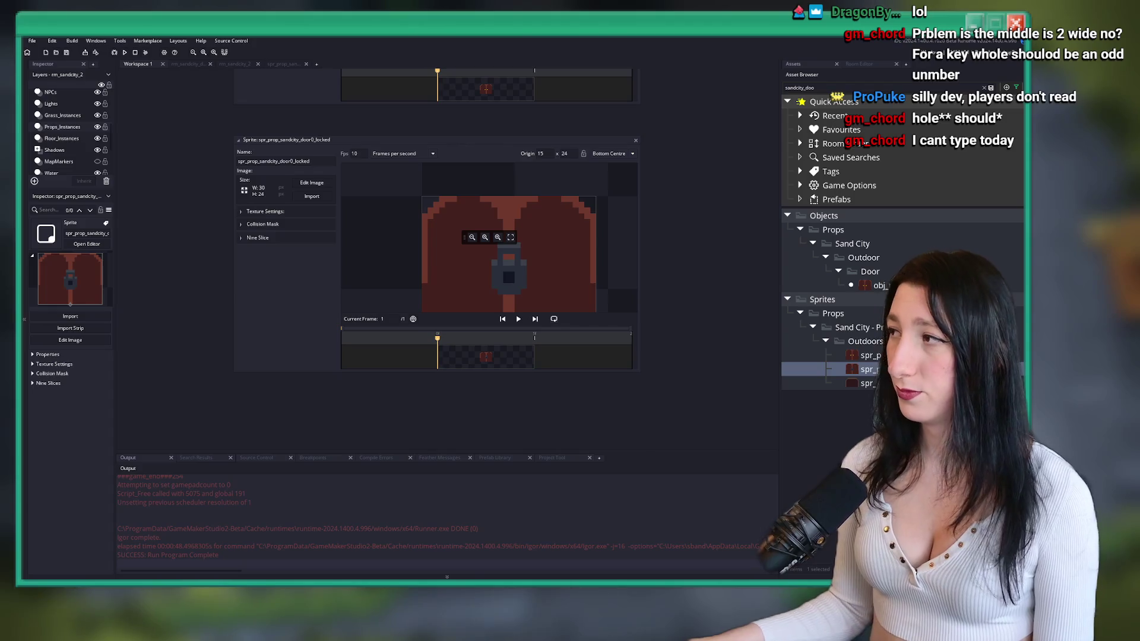
scroll(295, 125, "up", 2)
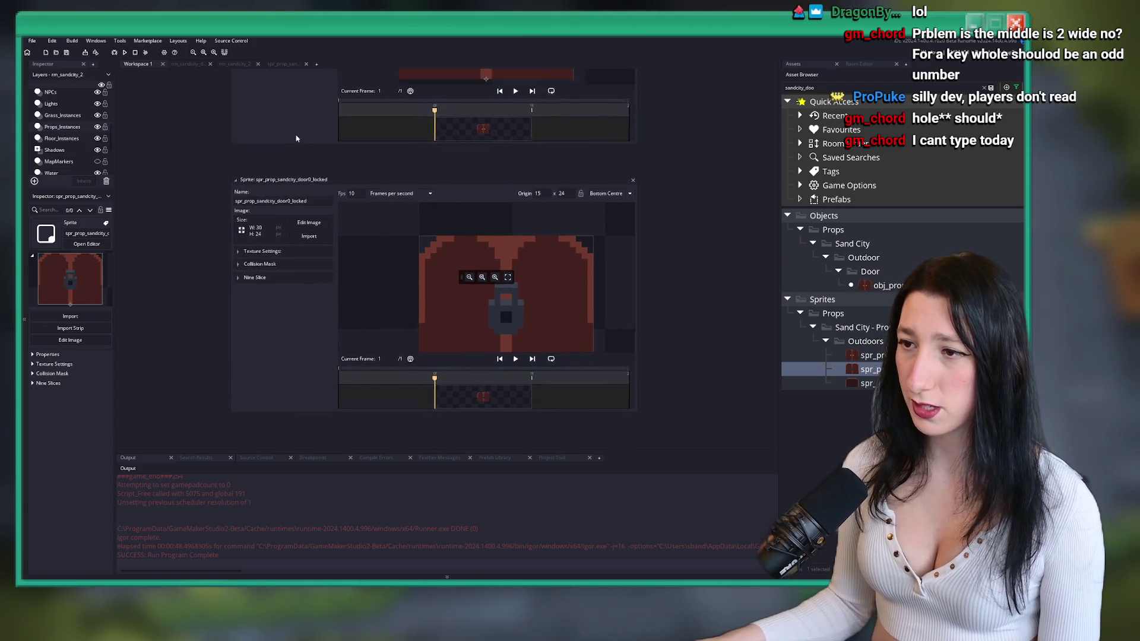
left_click_drag(872, 370, 870, 279)
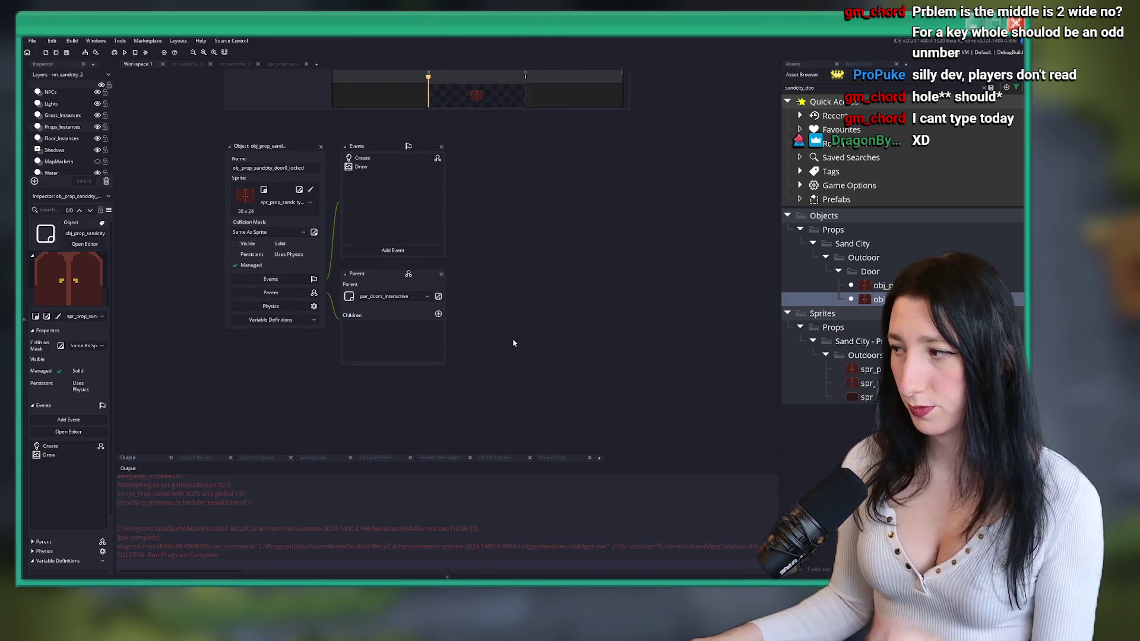
- Read the locked door's Create event code in an enlarged window, then switch to the dungeon room
left_click(291, 205)
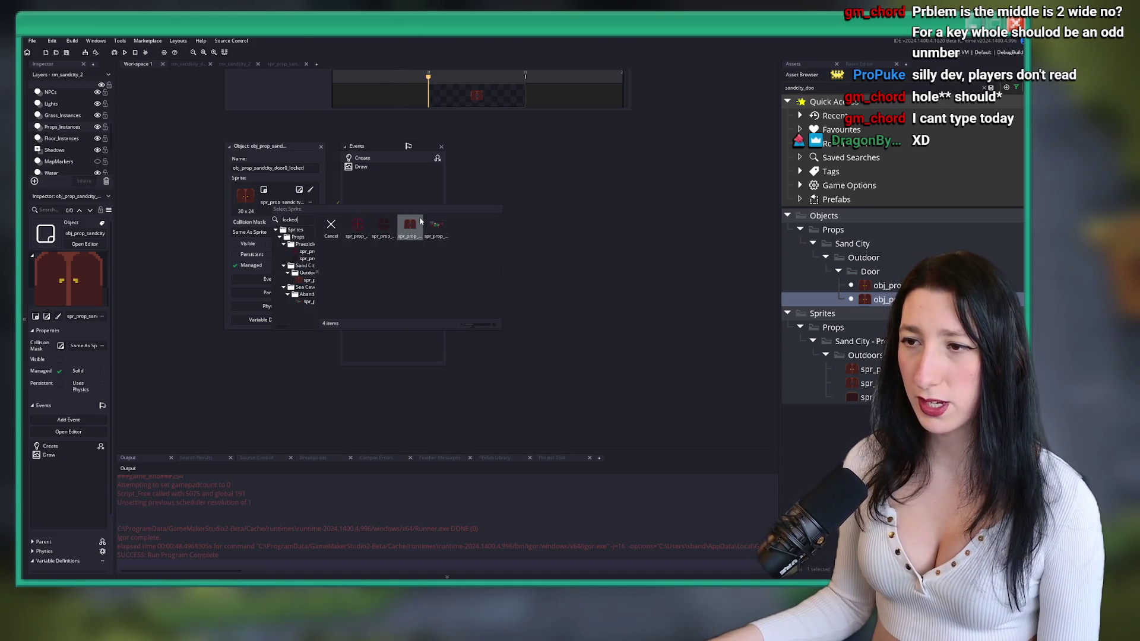
double_click(408, 159)
scroll(552, 284, "down", 4)
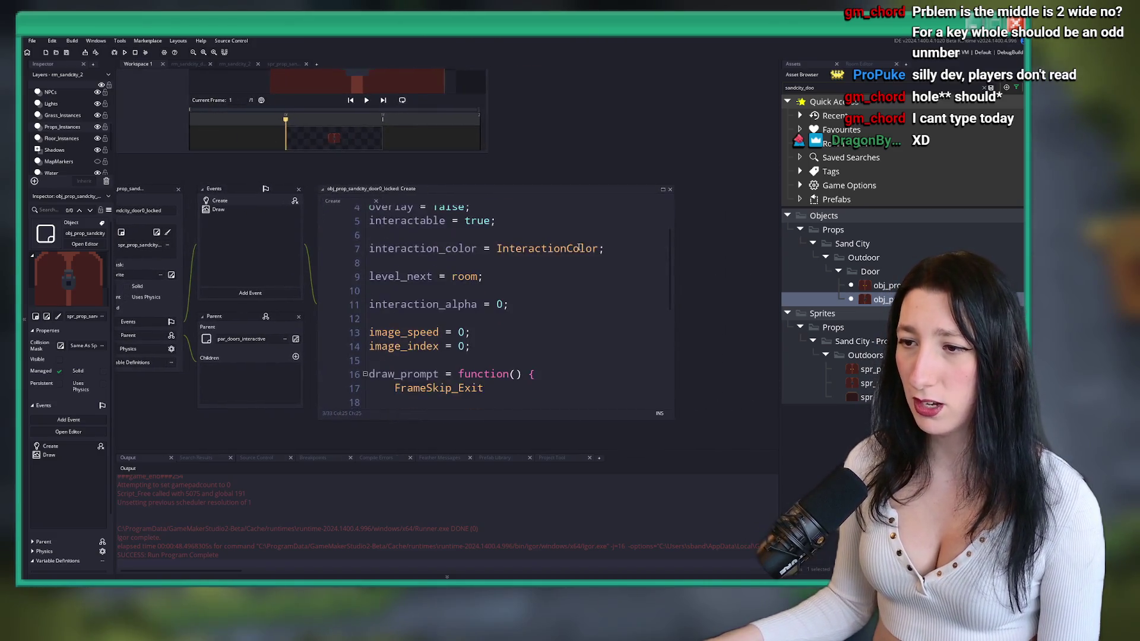
left_click(552, 284)
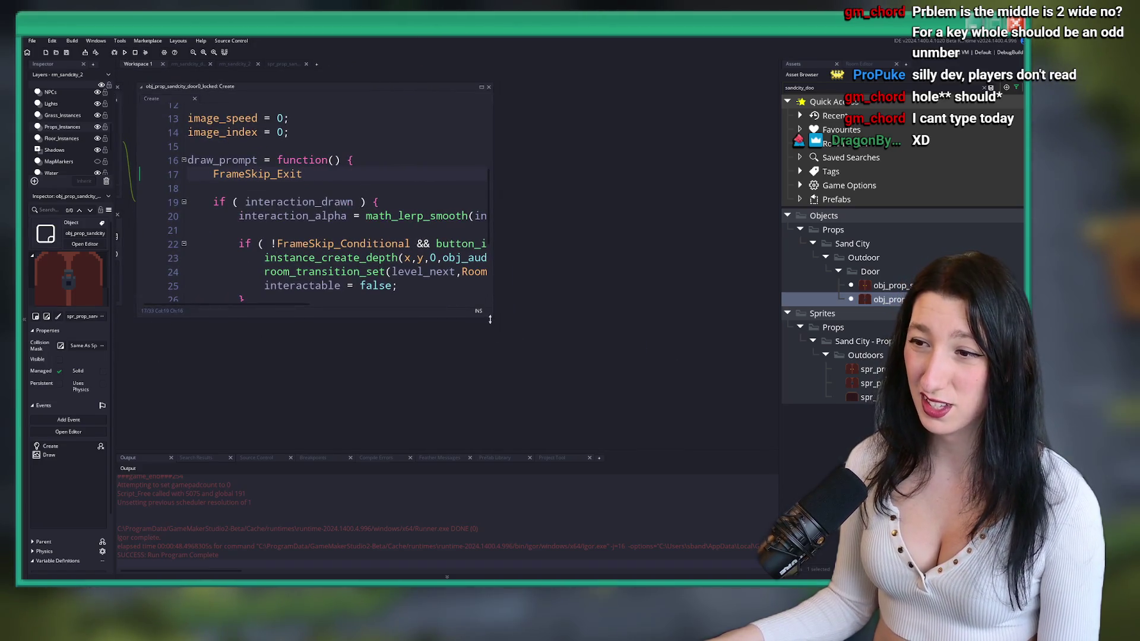
left_click_drag(492, 318, 725, 437)
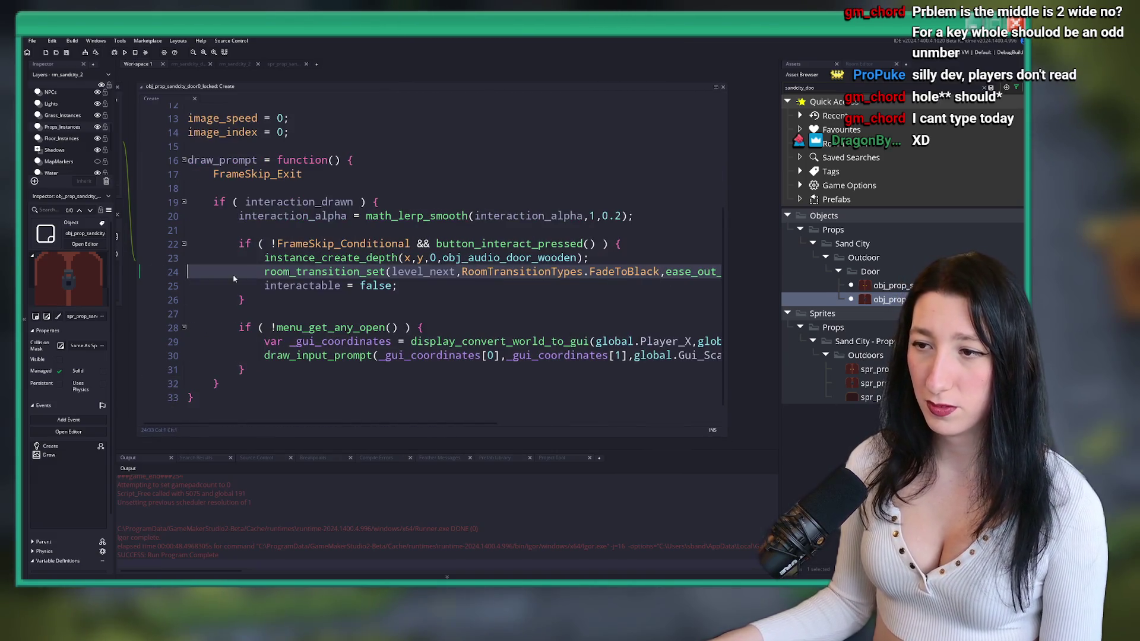
left_click(239, 230)
key("ctrl+Tab")
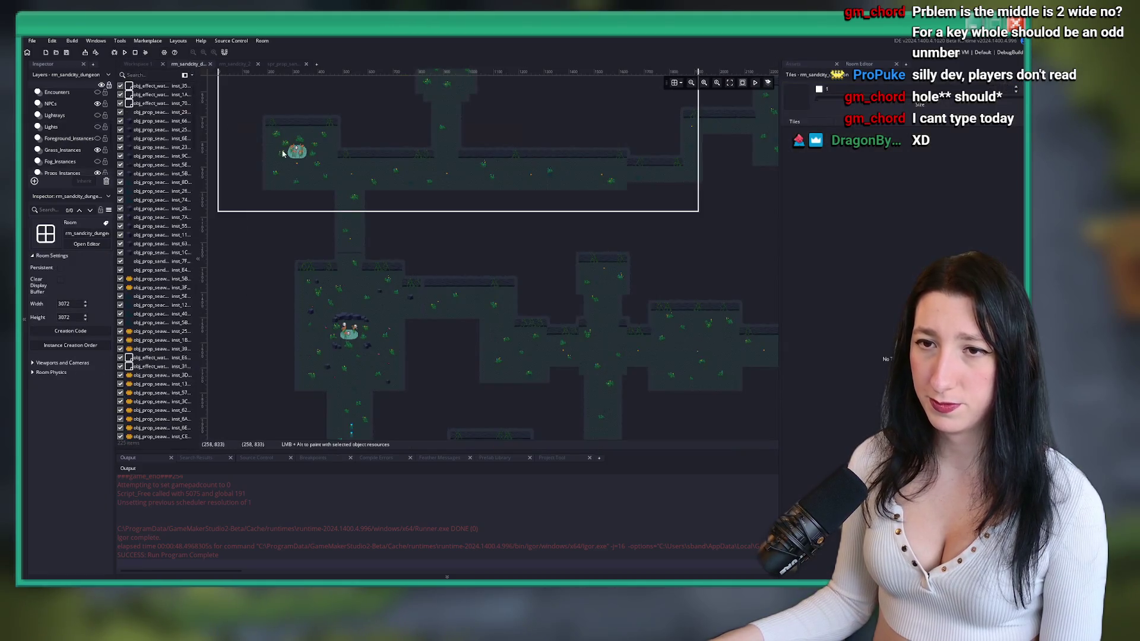
- In rm_sandcity_2, change the door instance to obj_prop_sandcity_door0_locked and zoom out
left_click(238, 64)
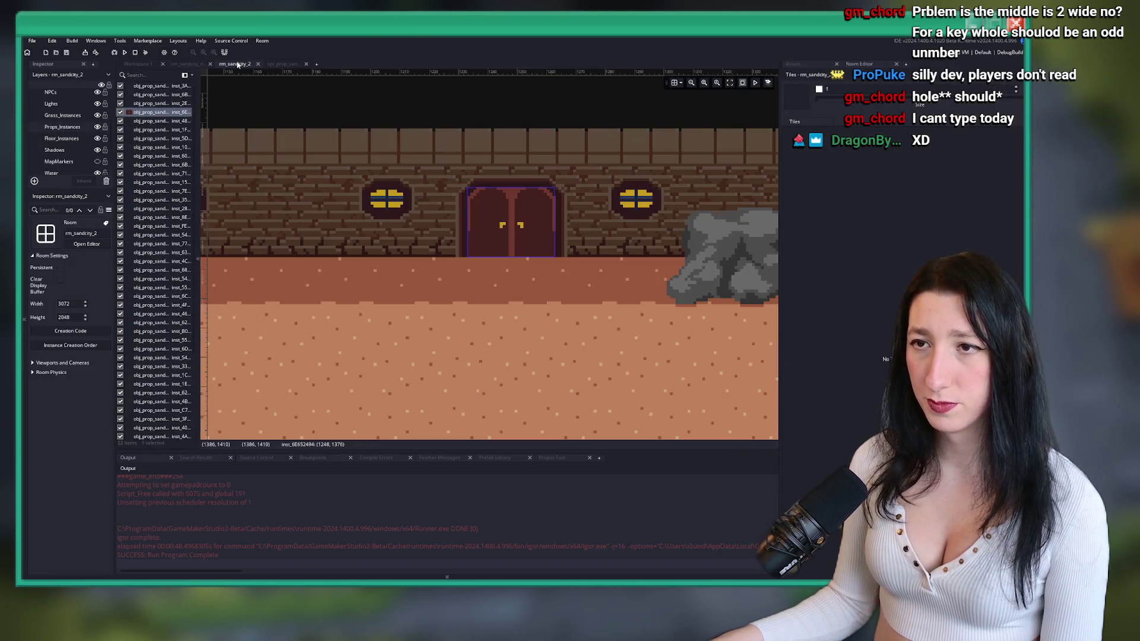
left_click(540, 212)
left_click(818, 66)
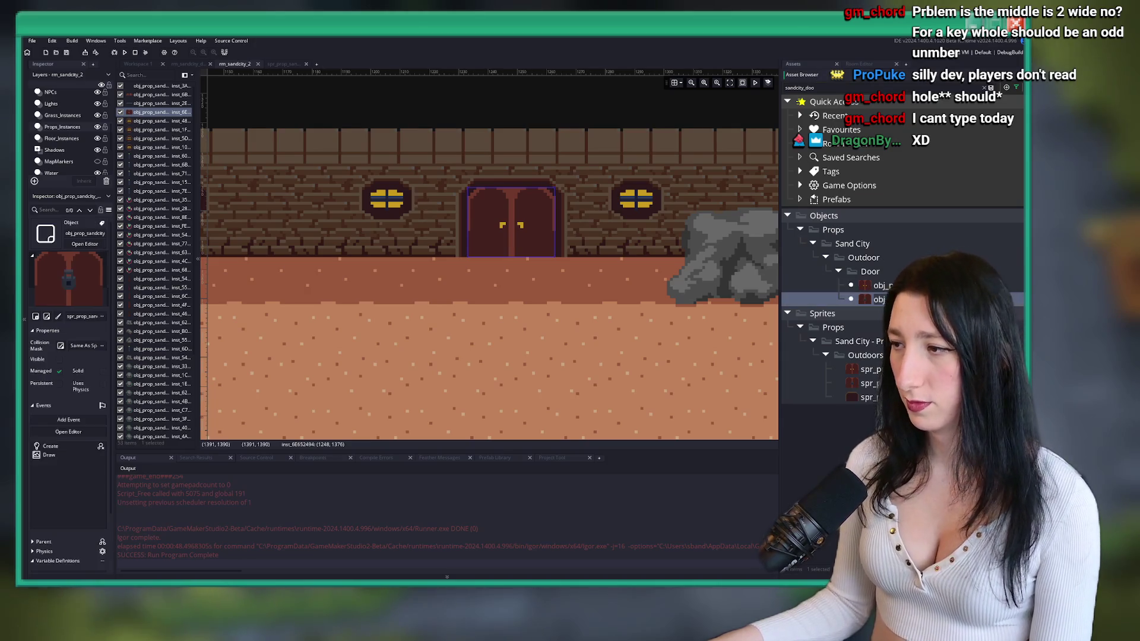
double_click(528, 252)
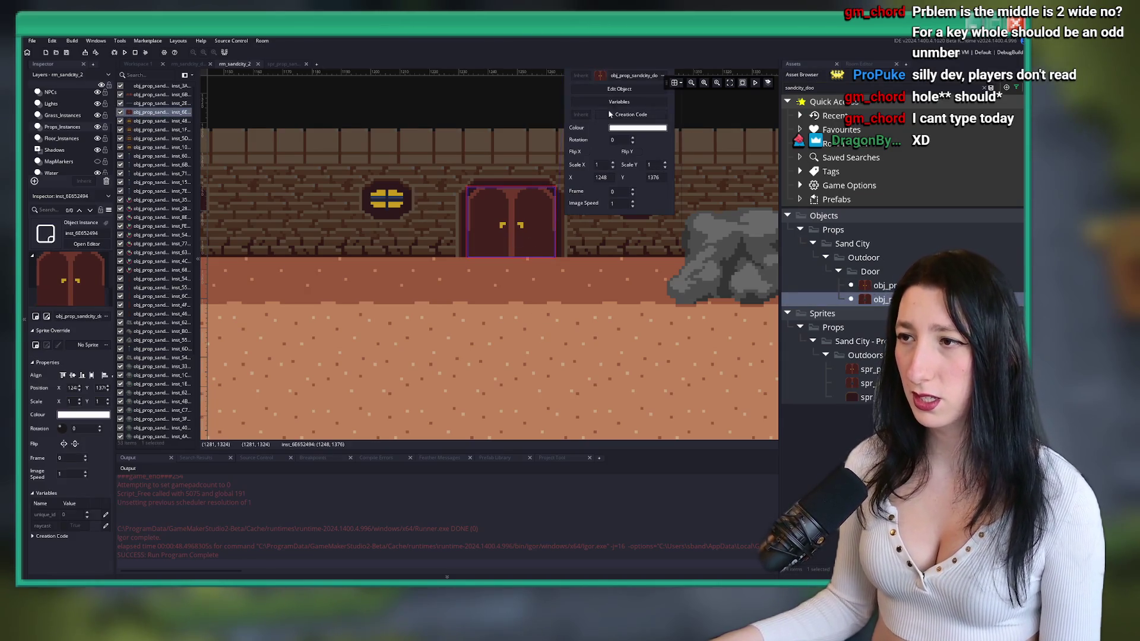
left_click(643, 147)
left_click(680, 181)
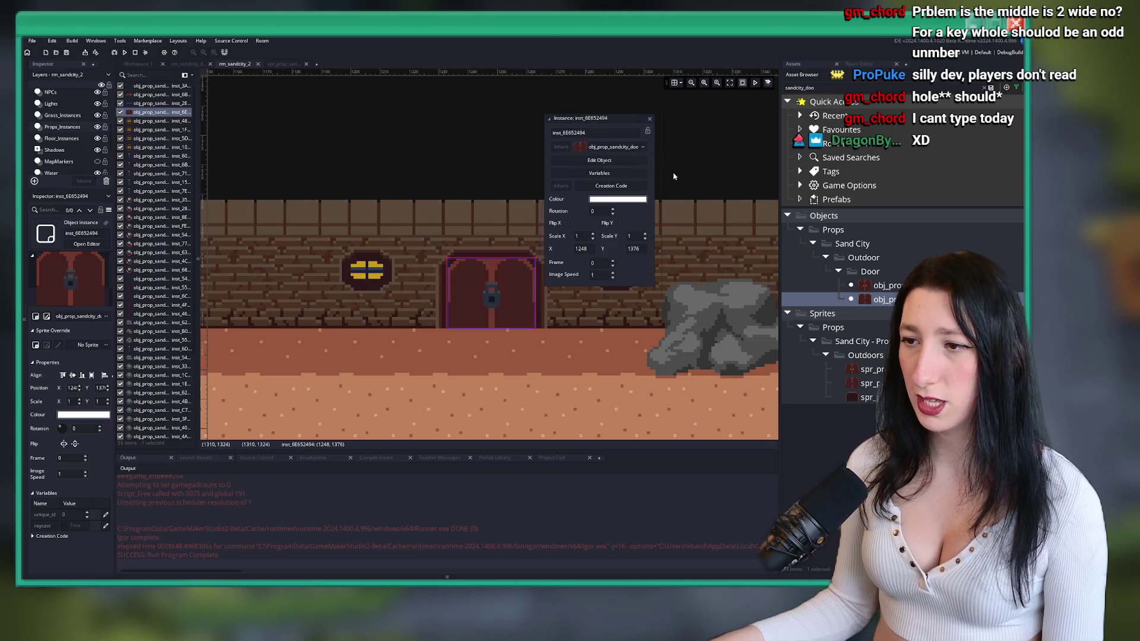
left_click(683, 230)
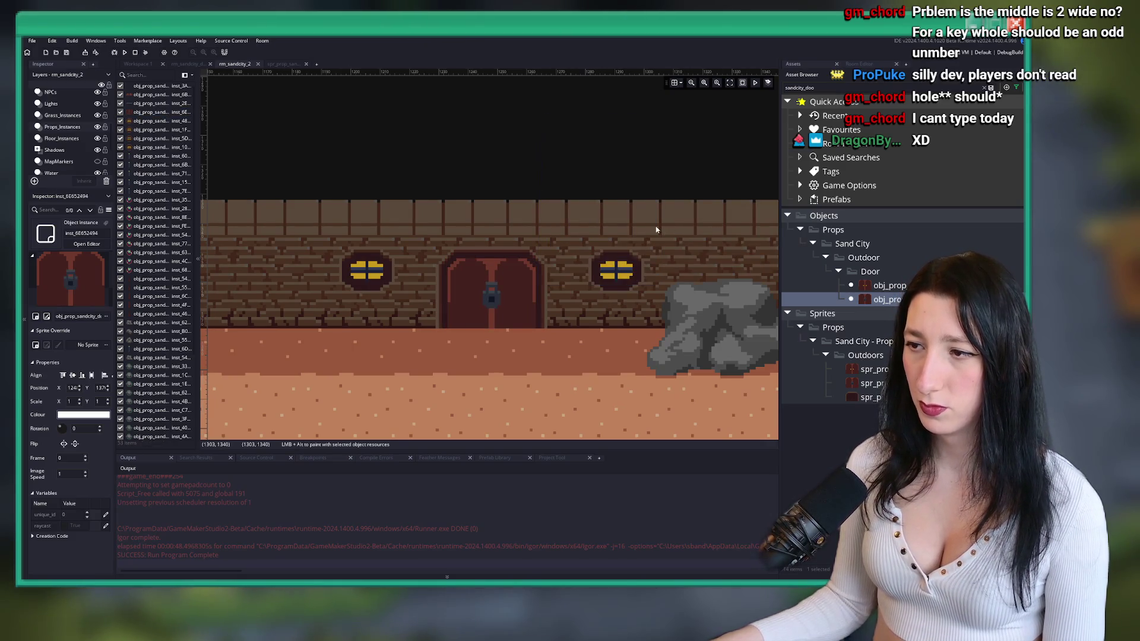
scroll(568, 217, "down", 1)
scroll(568, 217, "down", 2)
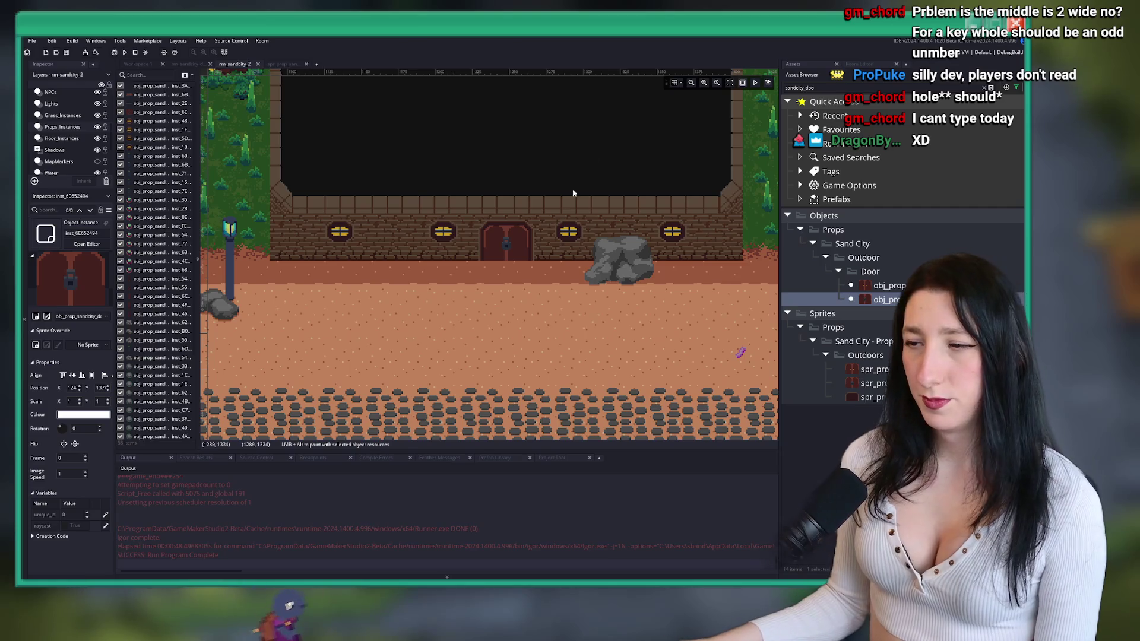
scroll(555, 226, "down", 5)
scroll(541, 287, "up", 2)
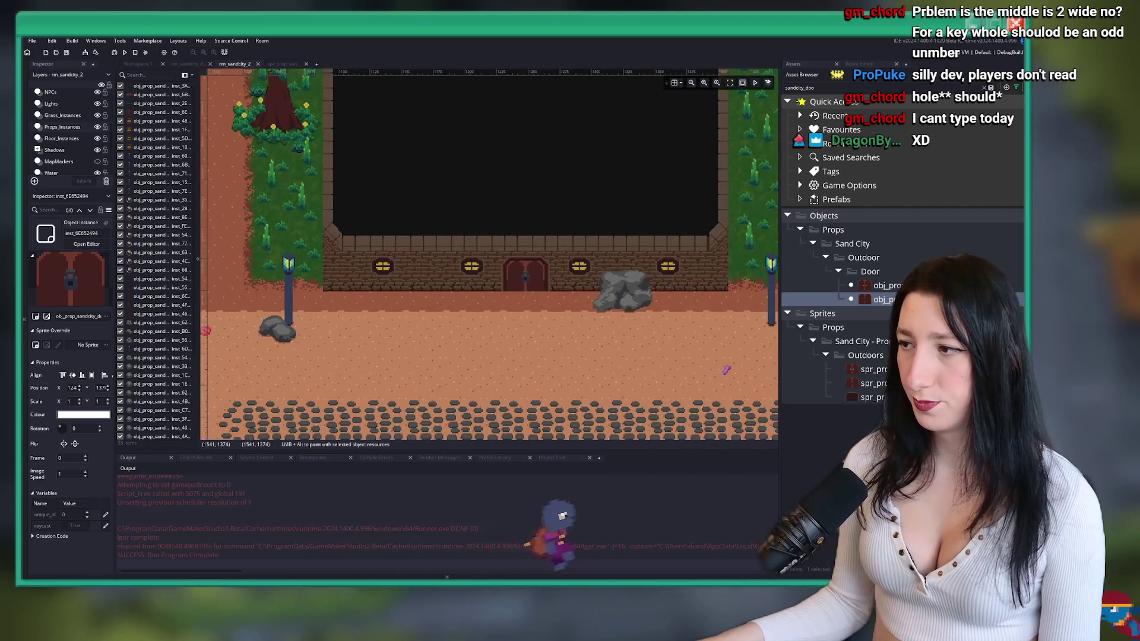
- Open the locked door object and add a variable definition named keyitem_required
double_click(495, 228)
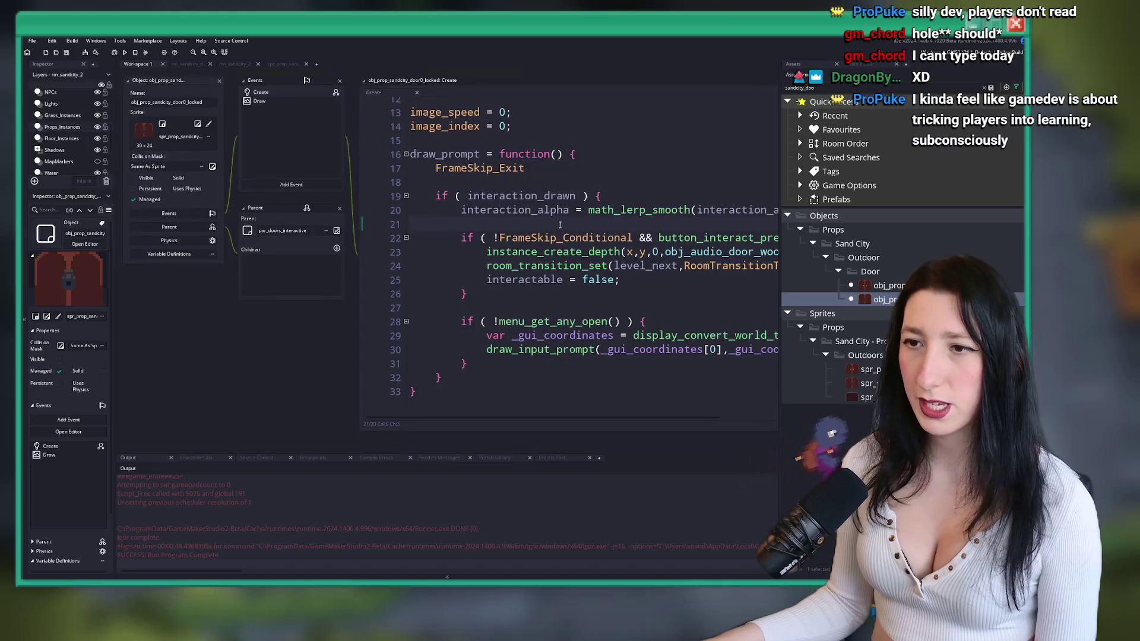
scroll(225, 295, "down", 3)
scroll(225, 294, "up", 3)
left_click(225, 294)
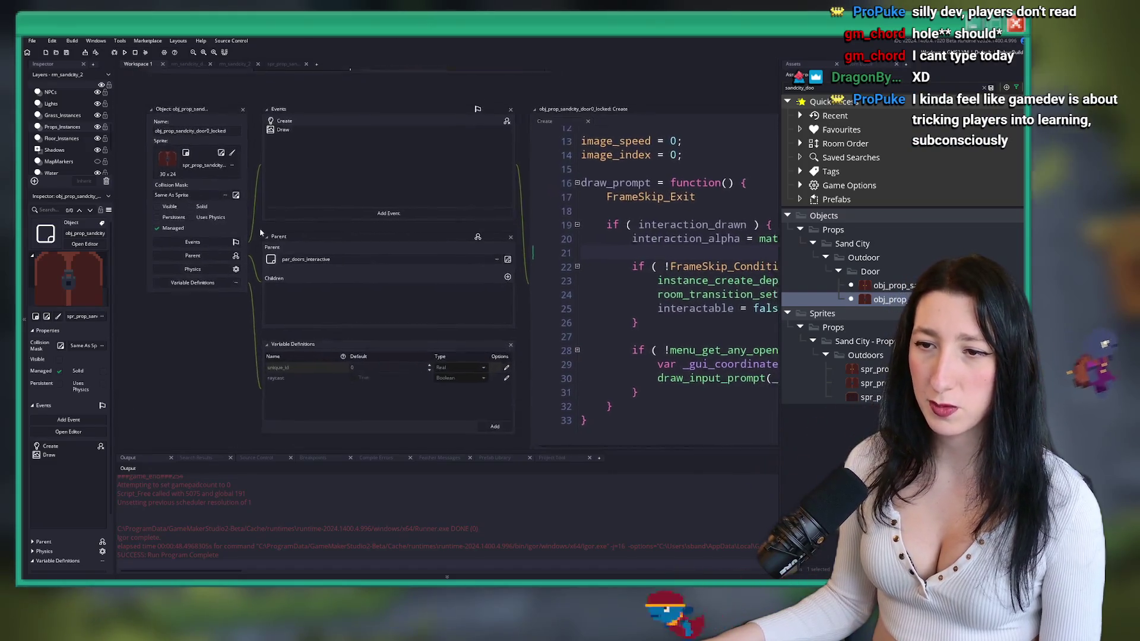
left_click(471, 399)
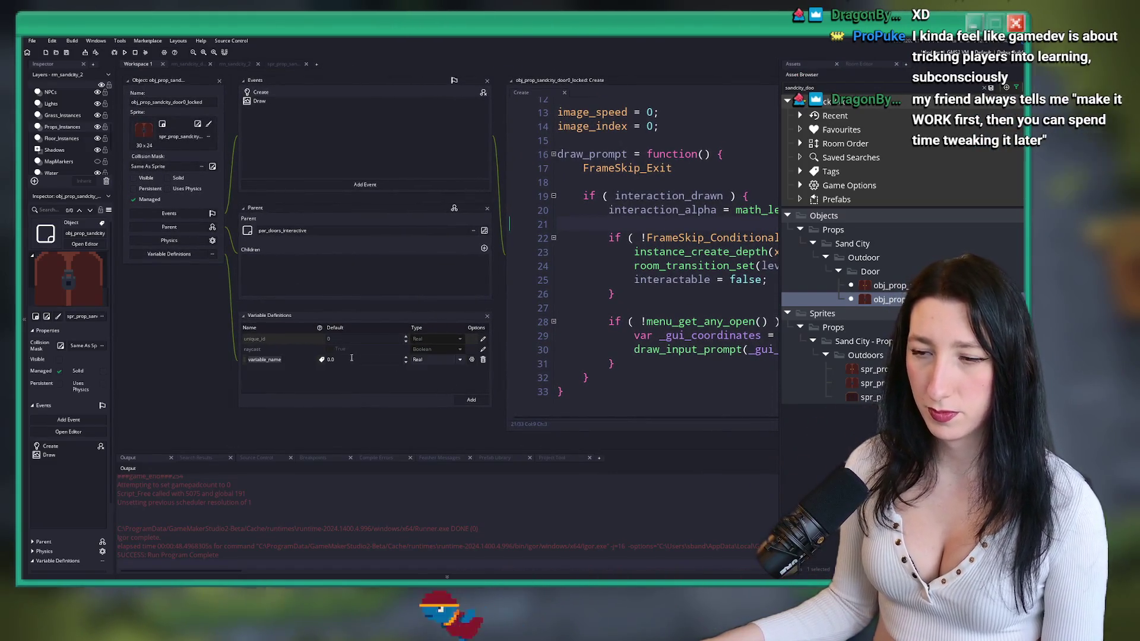
type("keyitem_requiredk")
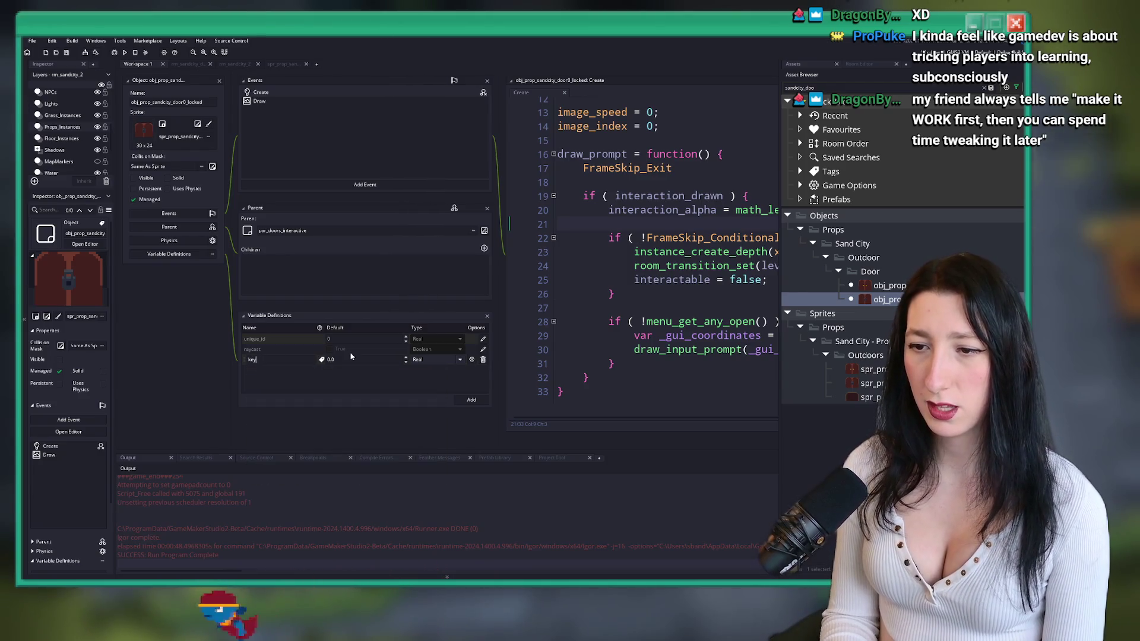
key("BackSpace")
key("Return")
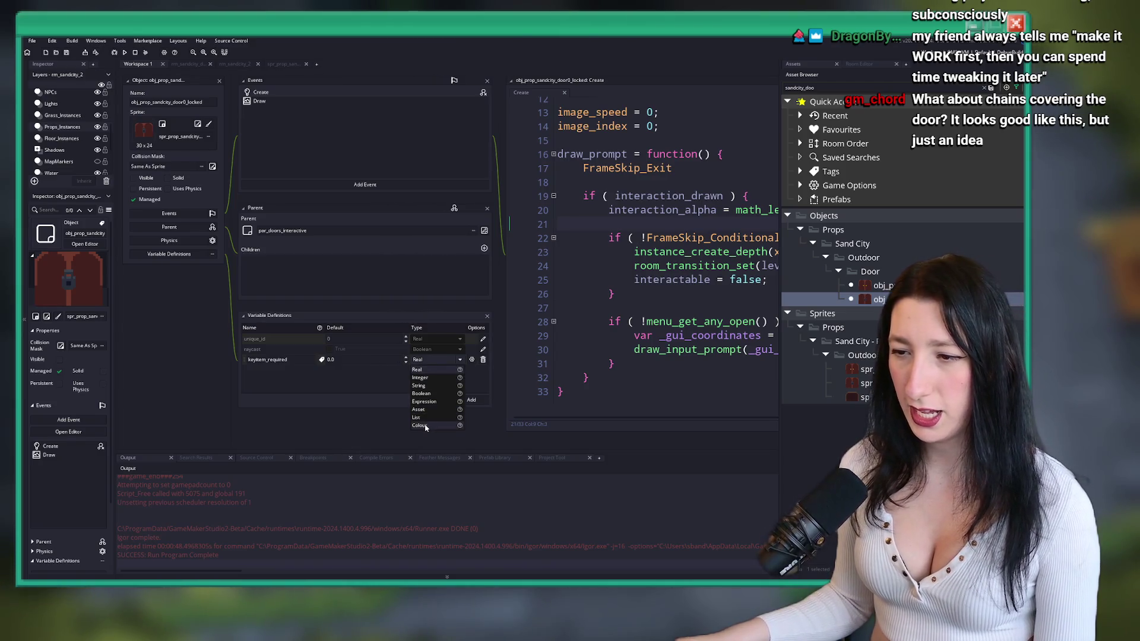
- Give keyitem_required the default value Items and the String type
left_click(429, 403)
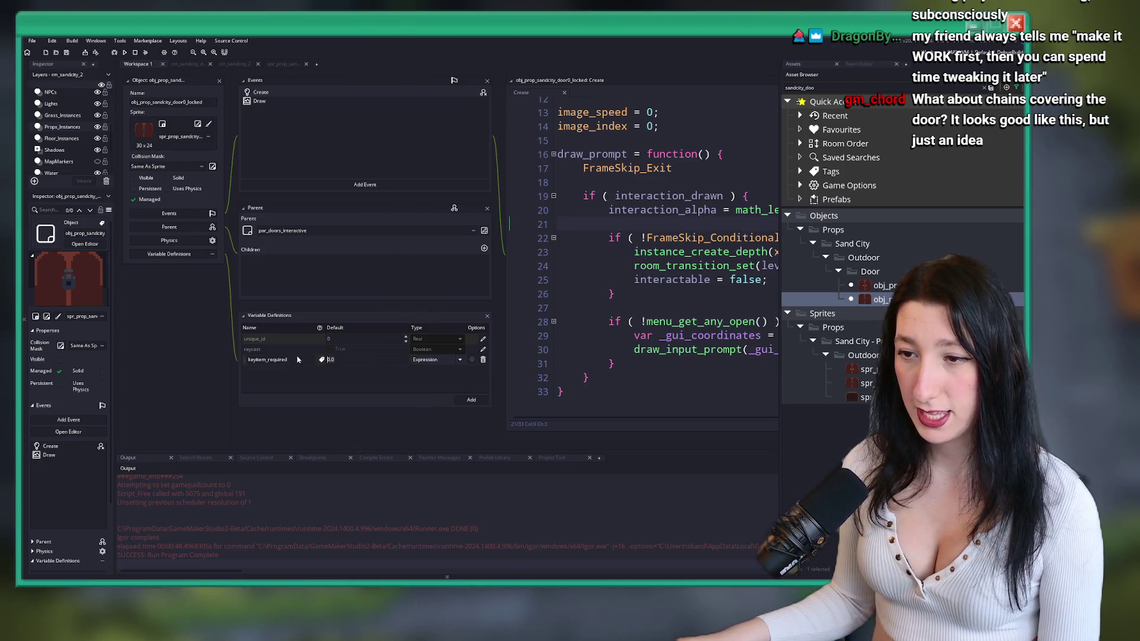
type("KeyItems")
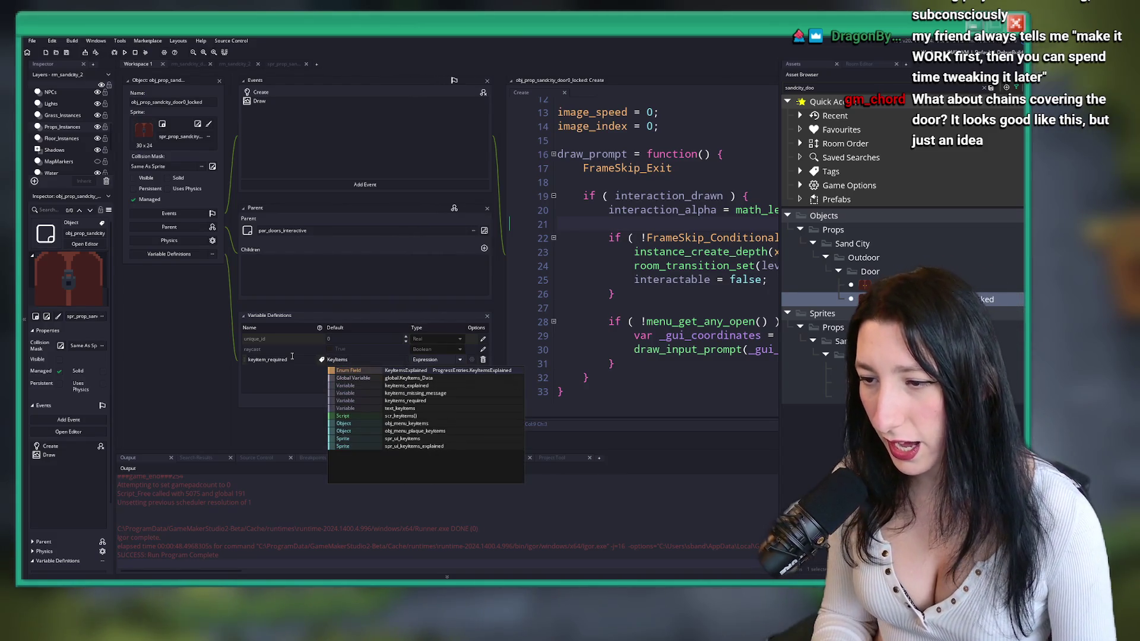
key("BackSpace")
key("BackSpace")
key("BackSpace")
type("ey")
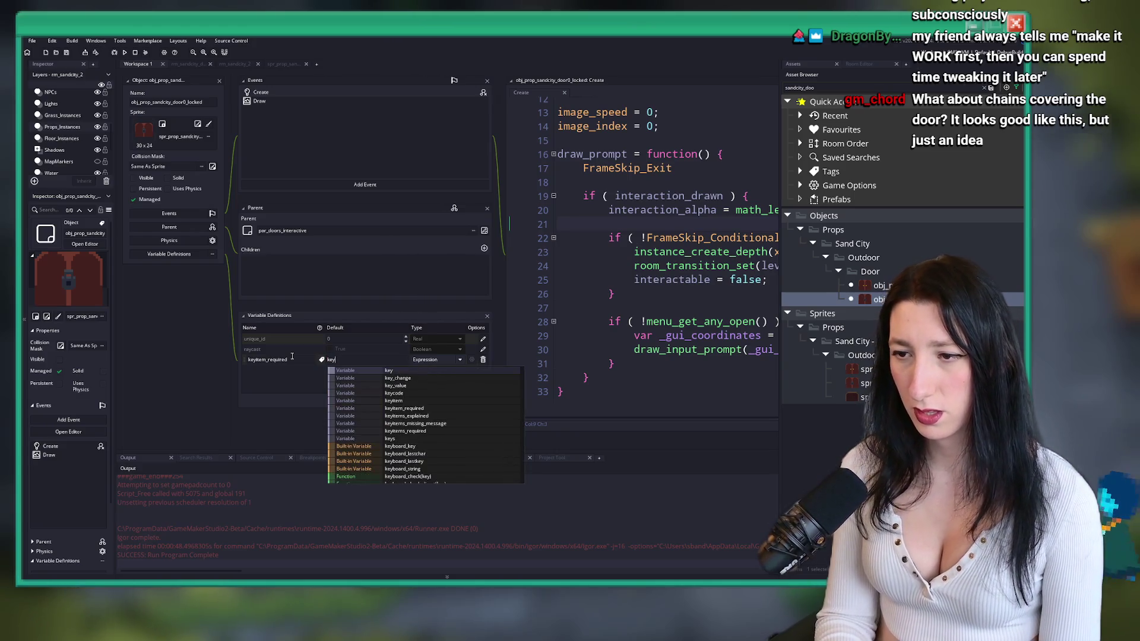
key("BackSpace")
key("BackSpace")
key("BackSpace")
type("Items")
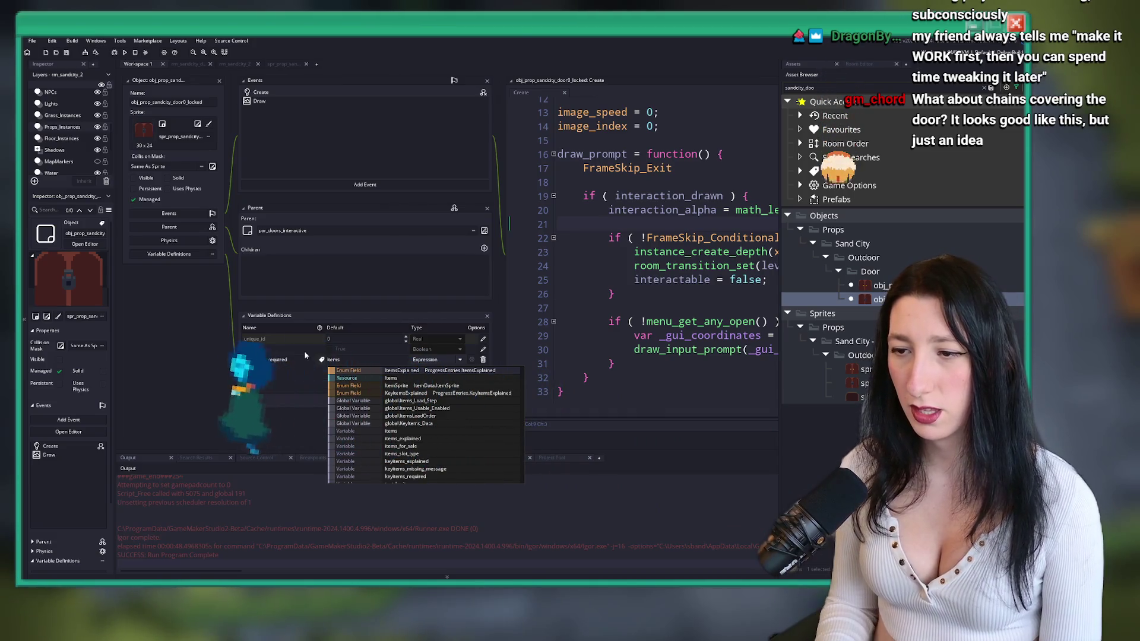
key("Escape")
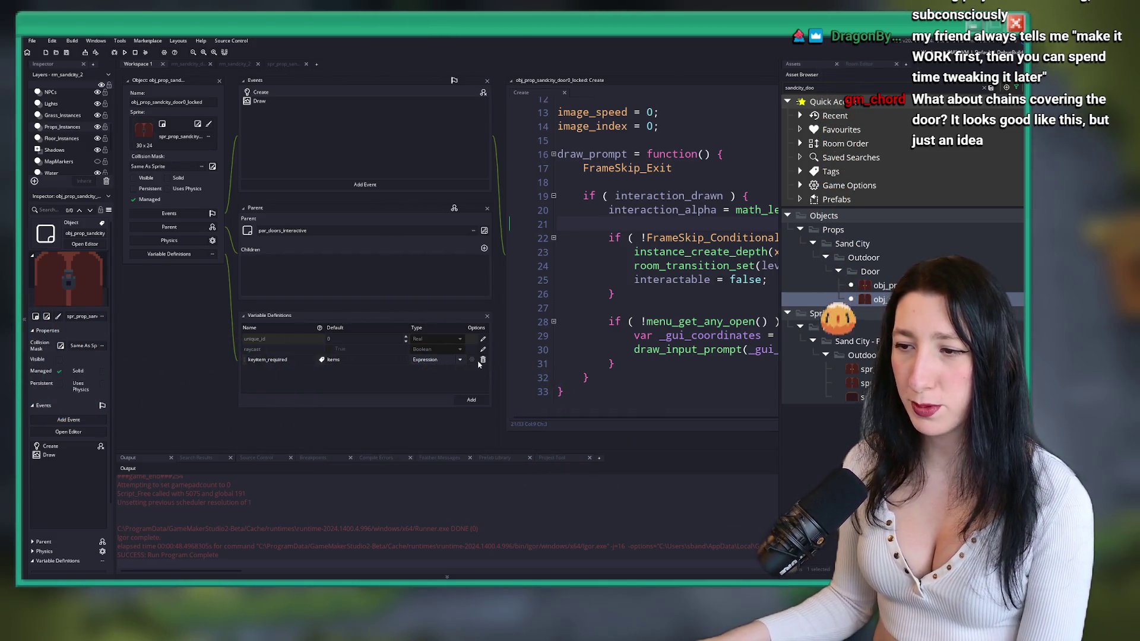
left_click(460, 360)
left_click(423, 386)
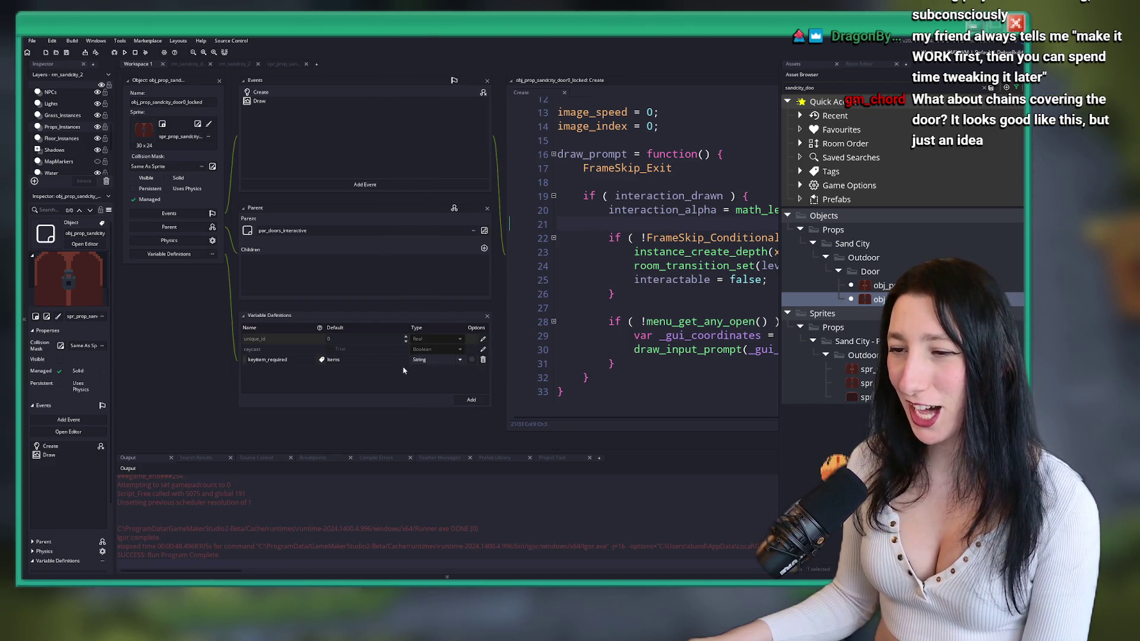
left_click(620, 256)
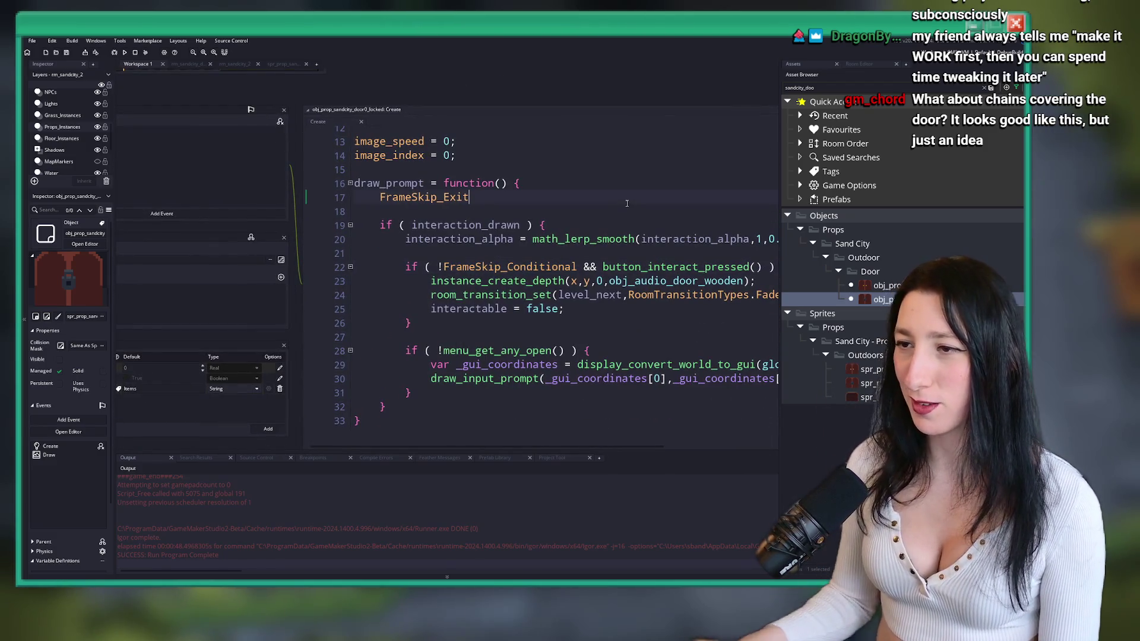
- Find every use of keyitem_check_held in scr_keyitems, then start retyping keyitem_required's default
key("ctrl+t")
type("keyitem")
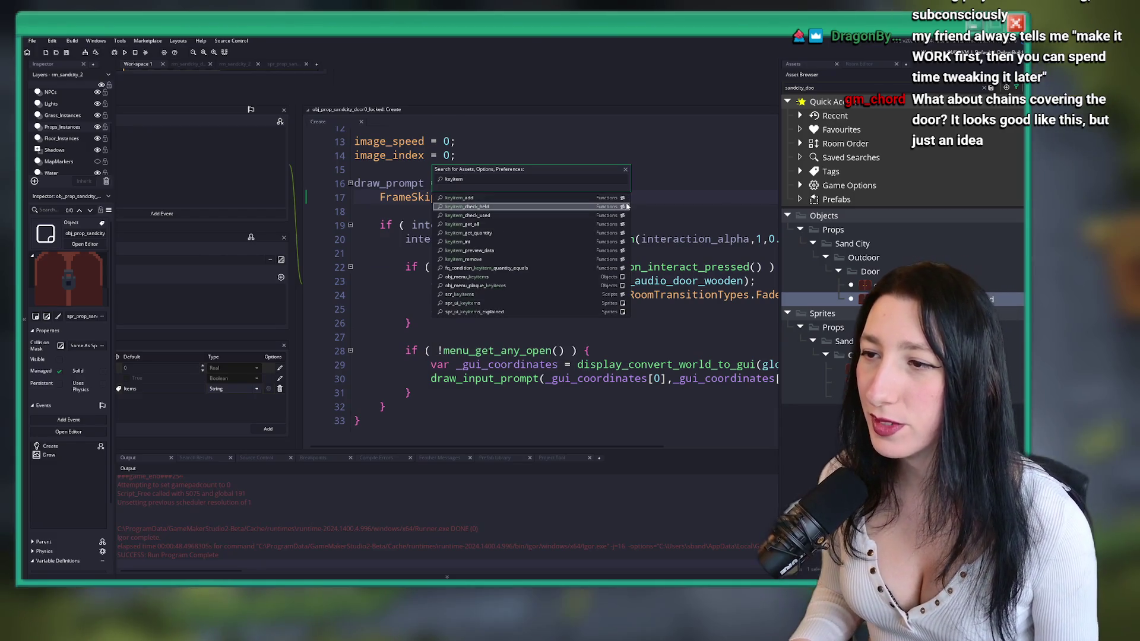
left_click(627, 206)
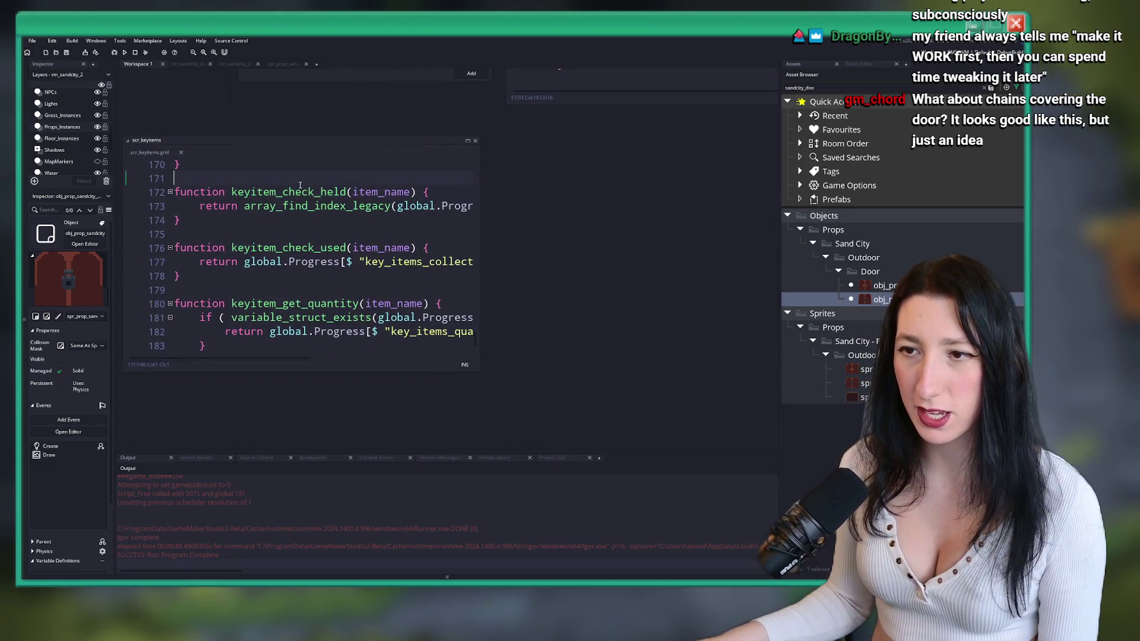
double_click(297, 192)
key("ctrl+shift+f")
type("\"Sand")
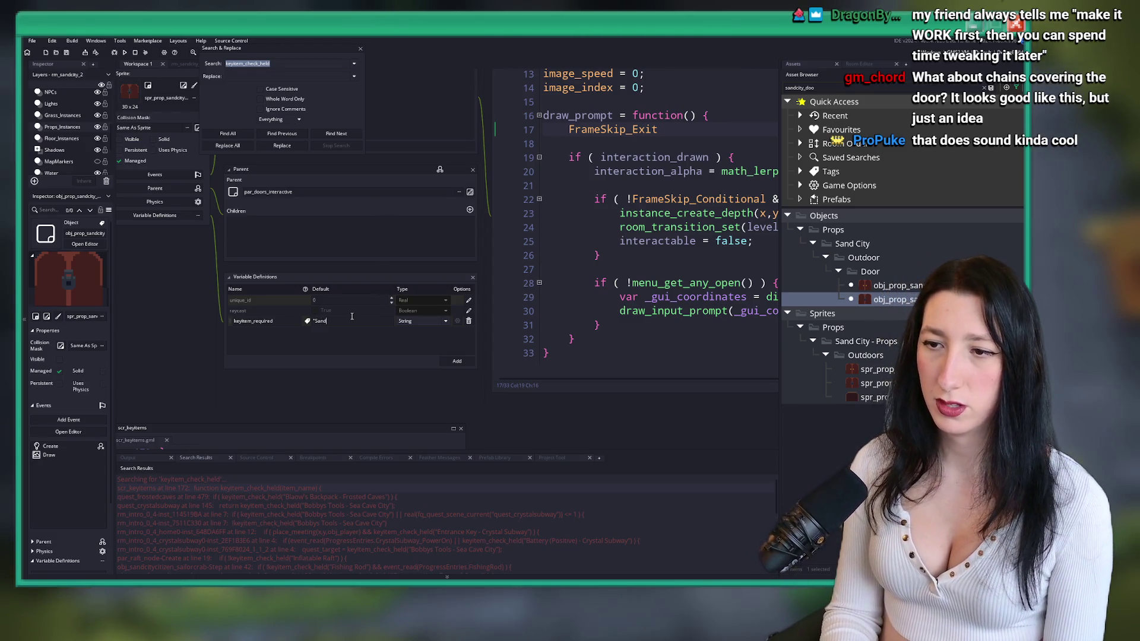
key("BackSpace")
key("BackSpace")
key("BackSpace")
type("Dub Du")
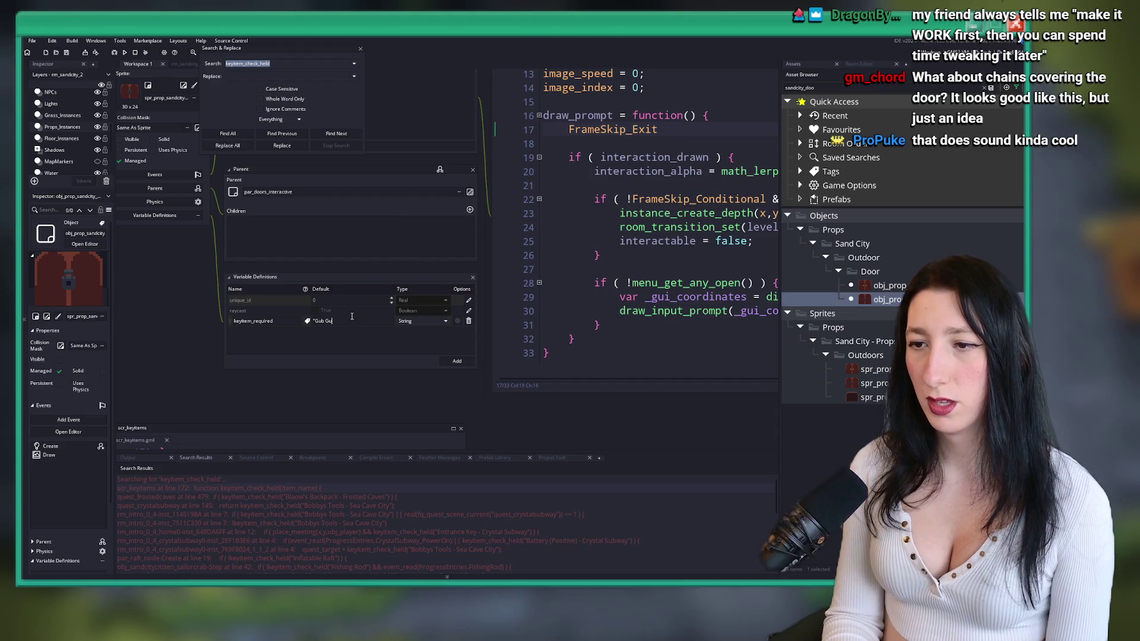
type("b")
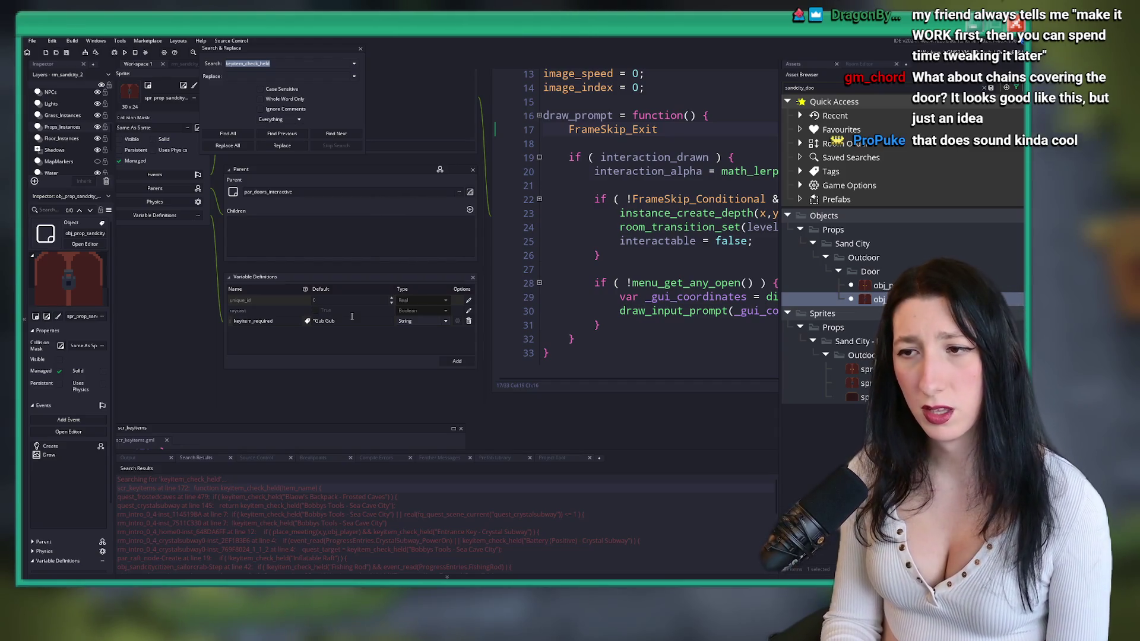
- Launch OBS Studio from the Windows search
key("super")
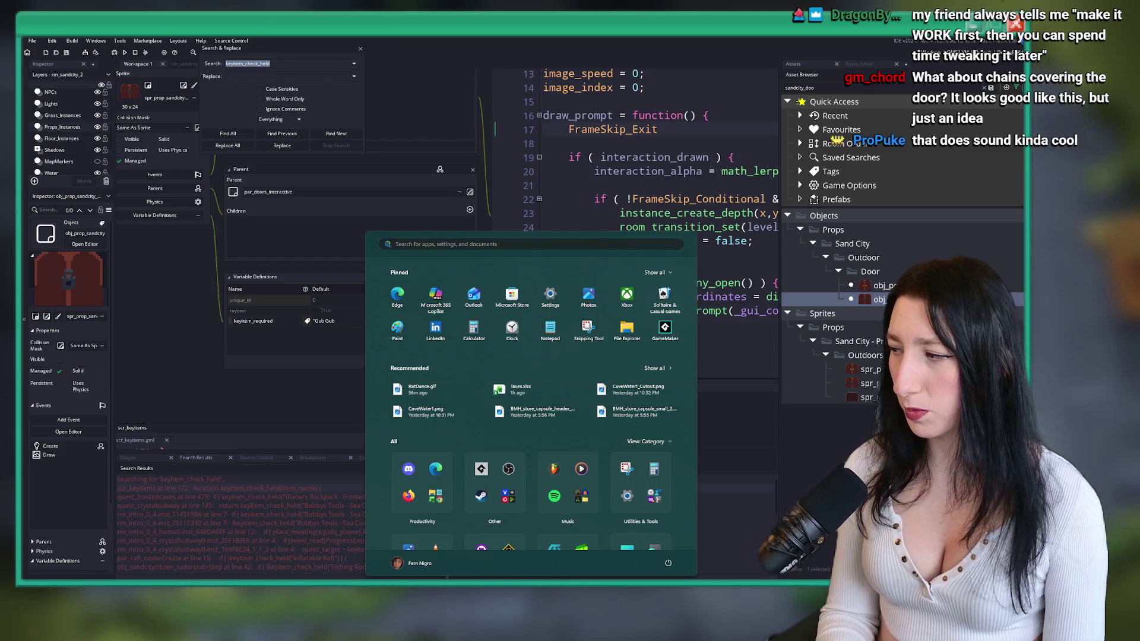
type("obs")
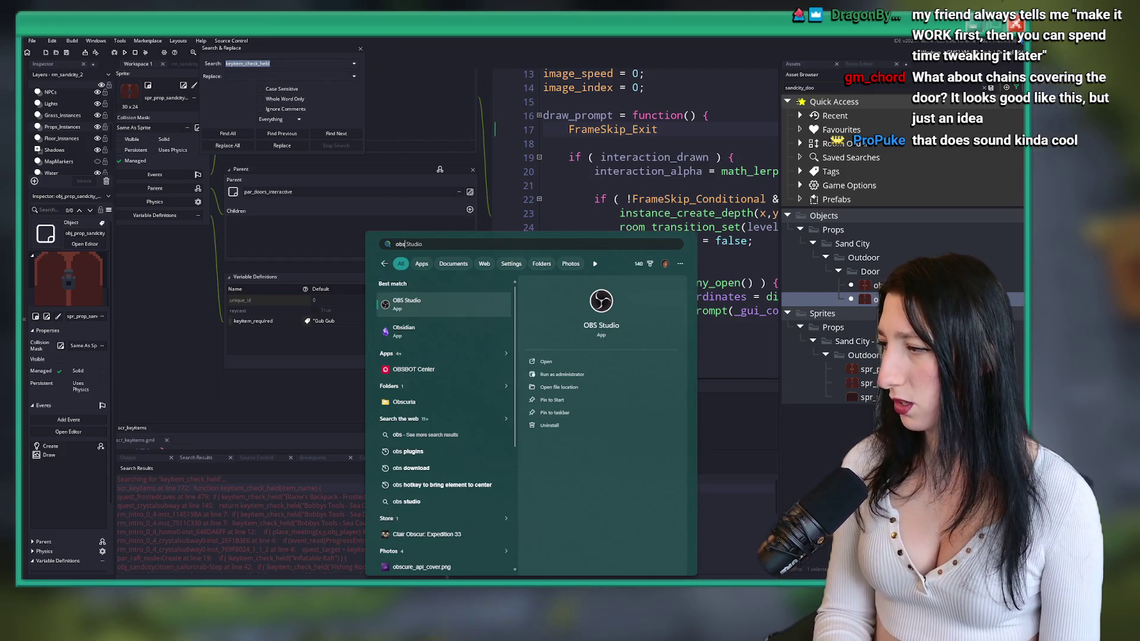
key("Return")
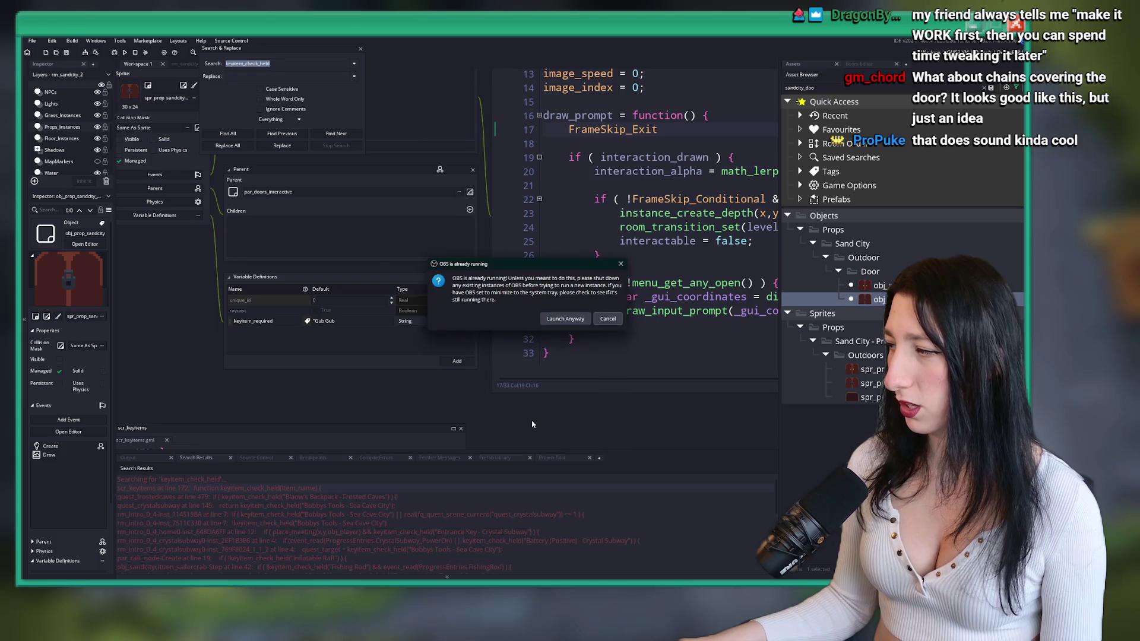
- Dismiss the OBS warning, switch to Obsidian and open a location note
key("Escape")
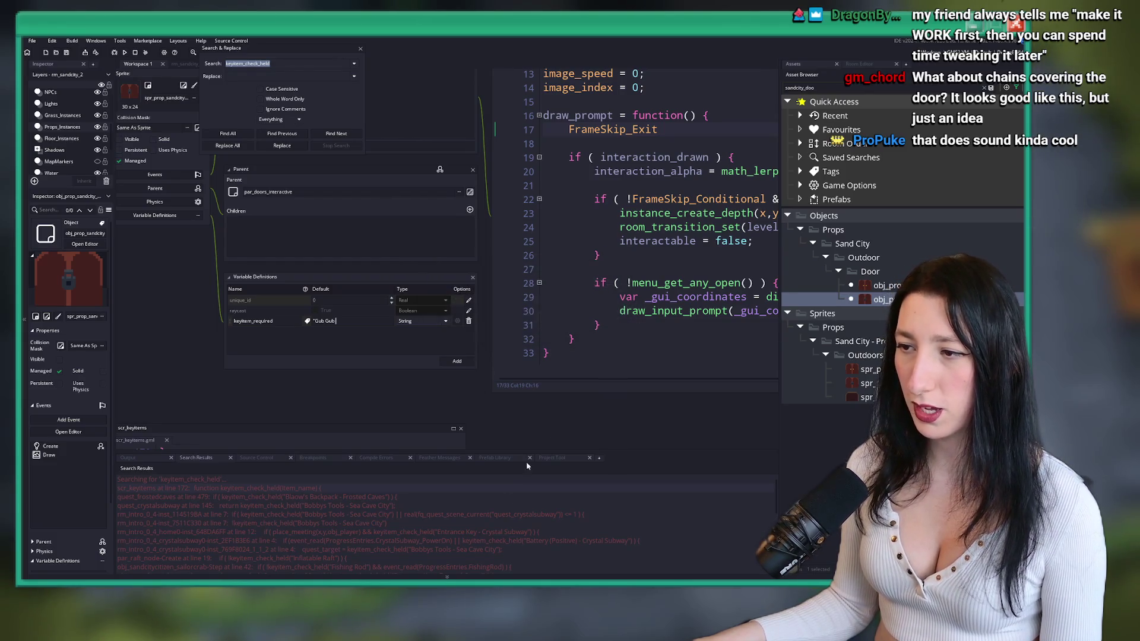
key("super")
type("obsid")
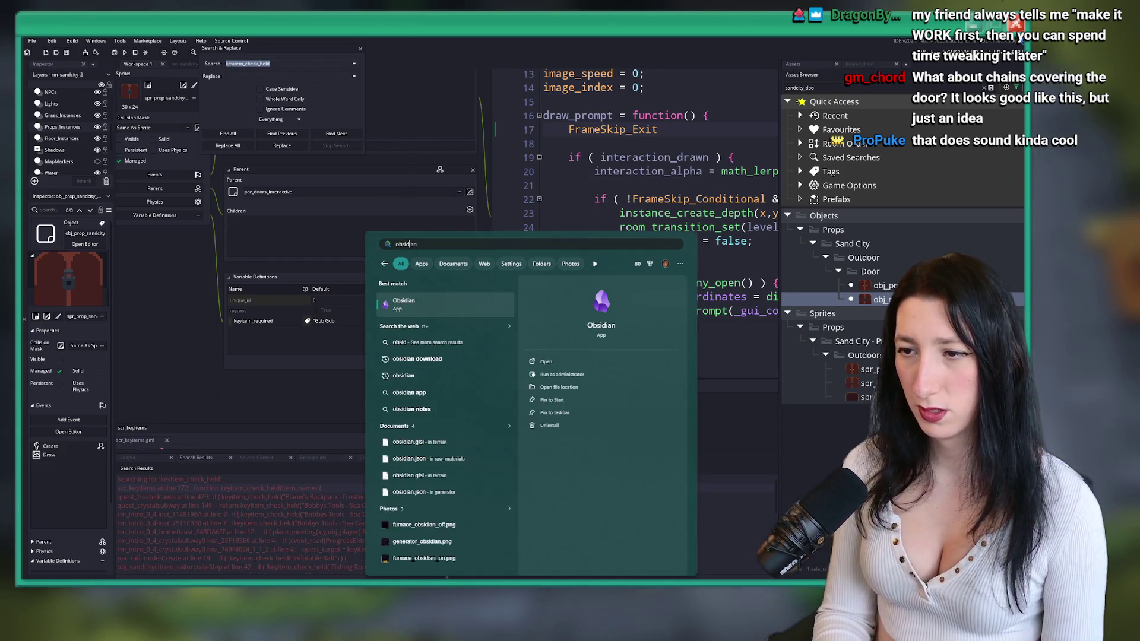
key("Escape")
key("alt+Tab")
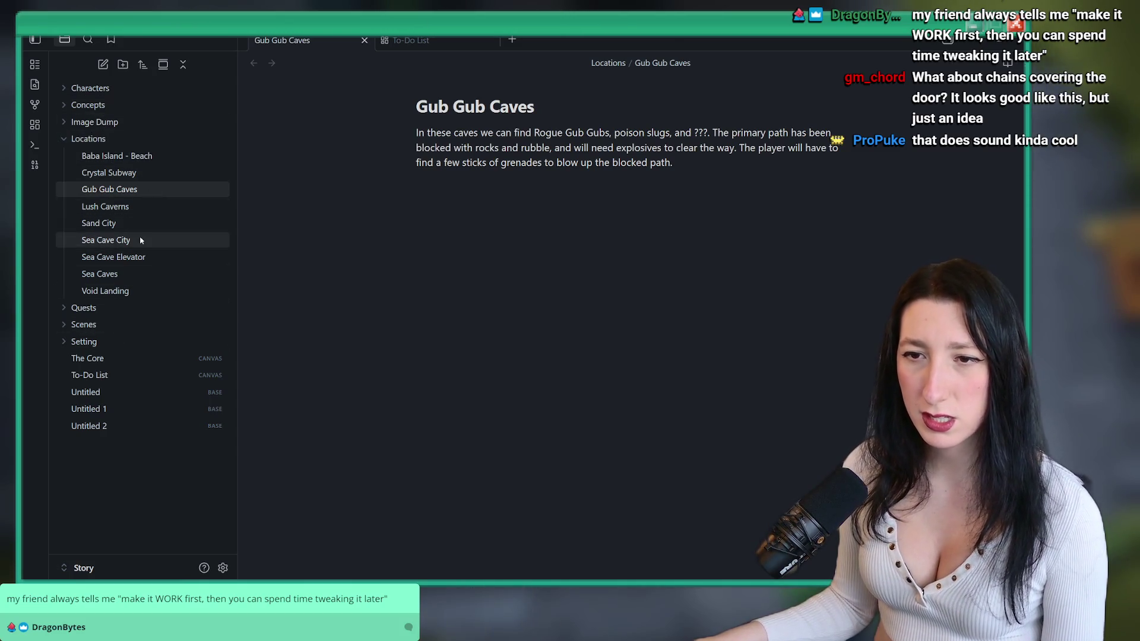
left_click(99, 223)
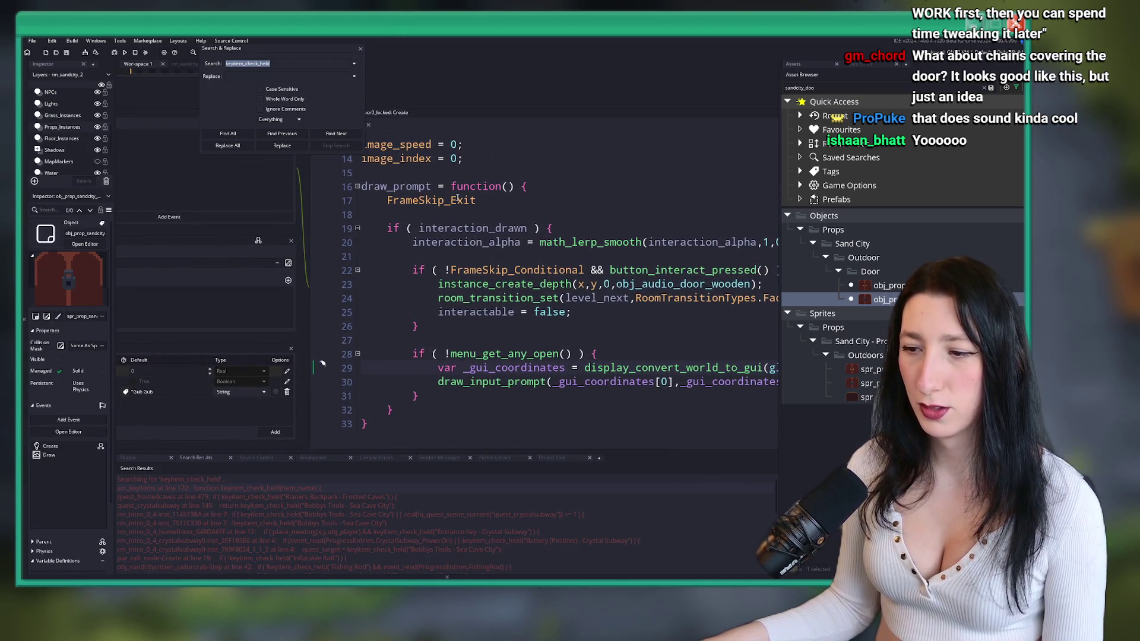
- Close Search & Replace, set keyitem_required to "Gub Gub Colossus Cave Key", and peek at keyitem_check_held
key("Escape")
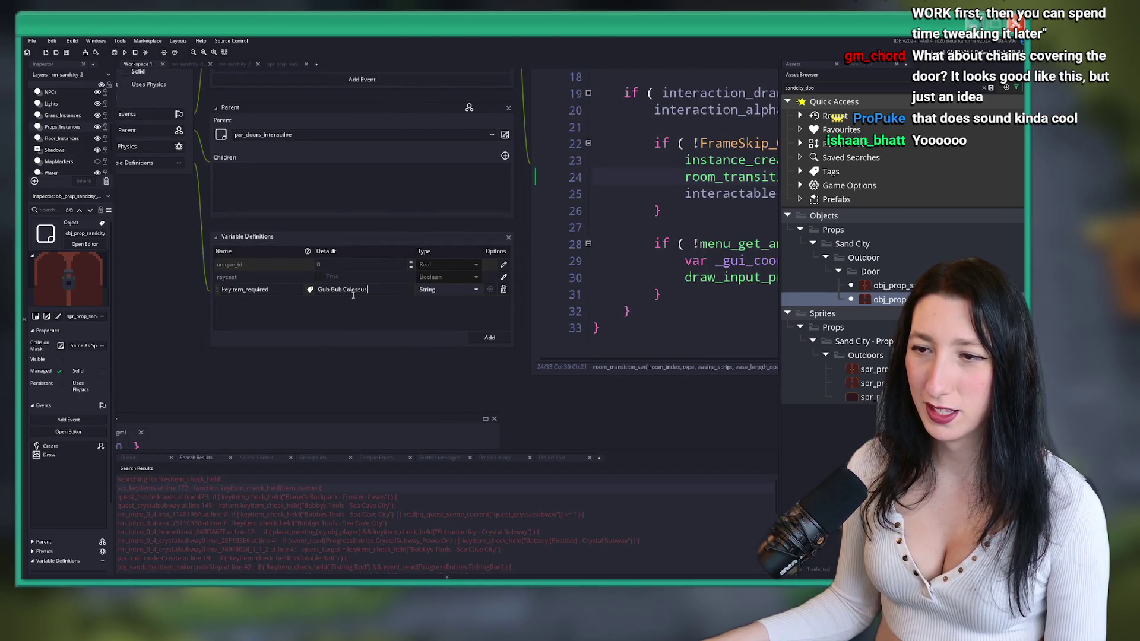
scroll(352, 295, "up", 2, "ctrl")
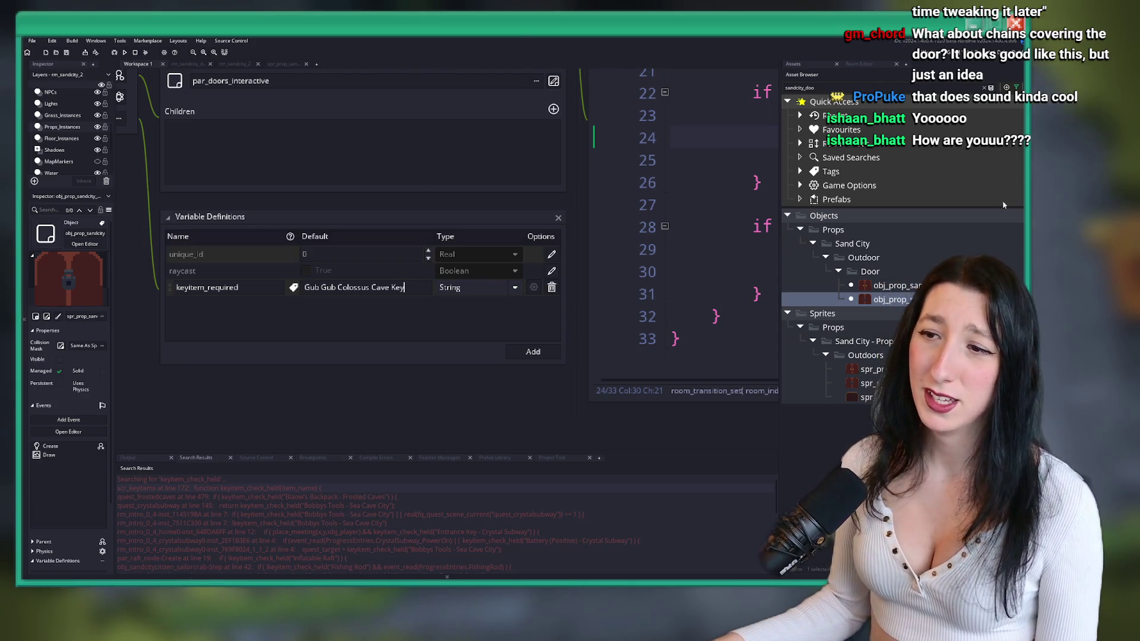
left_click_drag(448, 198, 558, 203)
double_click(213, 488)
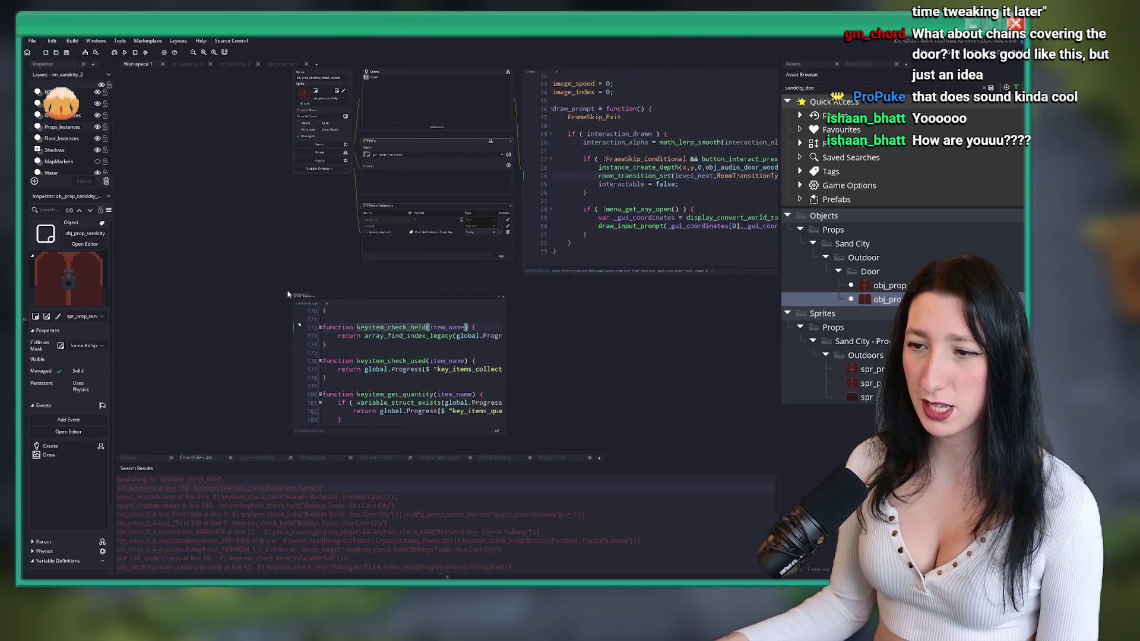
middle_click(310, 308)
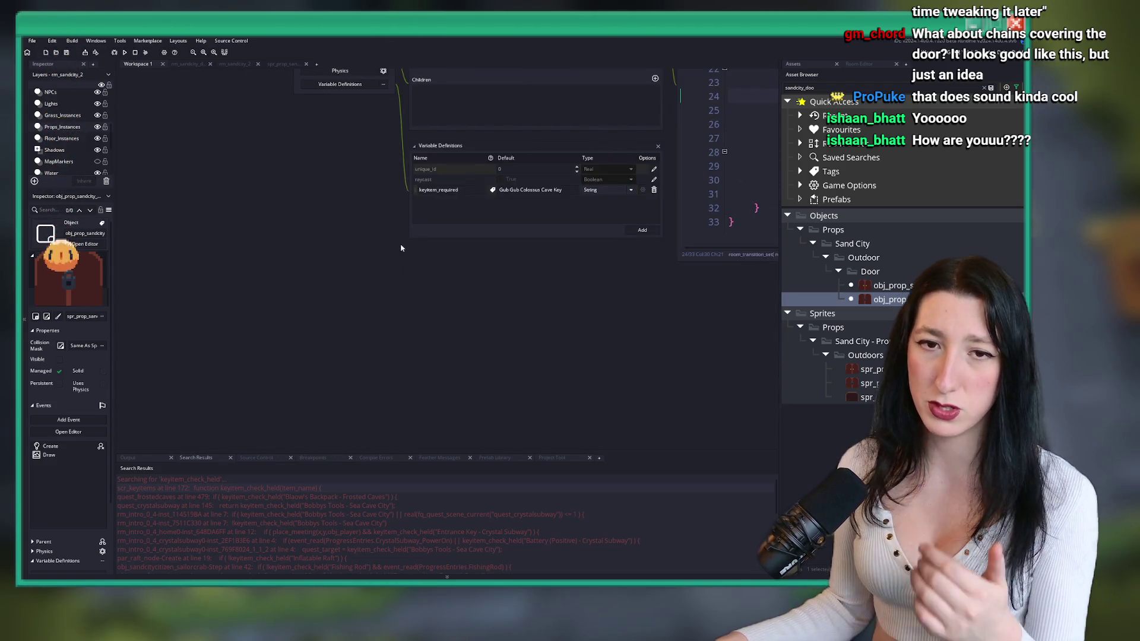
left_click_drag(471, 143, 409, 310)
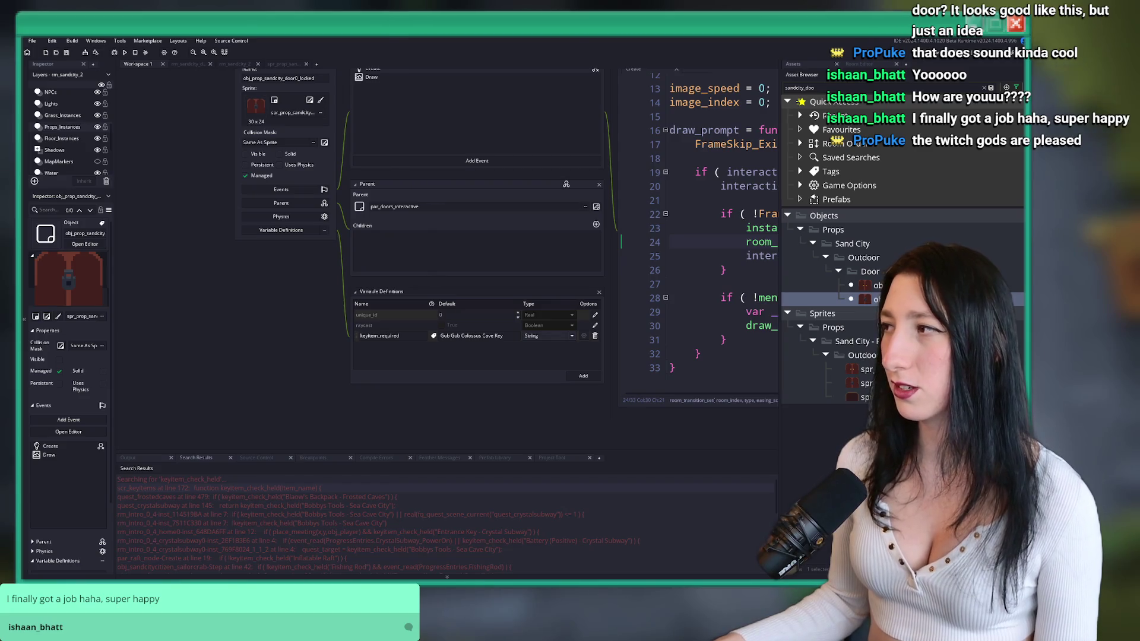
- Enlarge the door's Create code editor and search project assets for 'progress'
left_click_drag(563, 157, 497, 174)
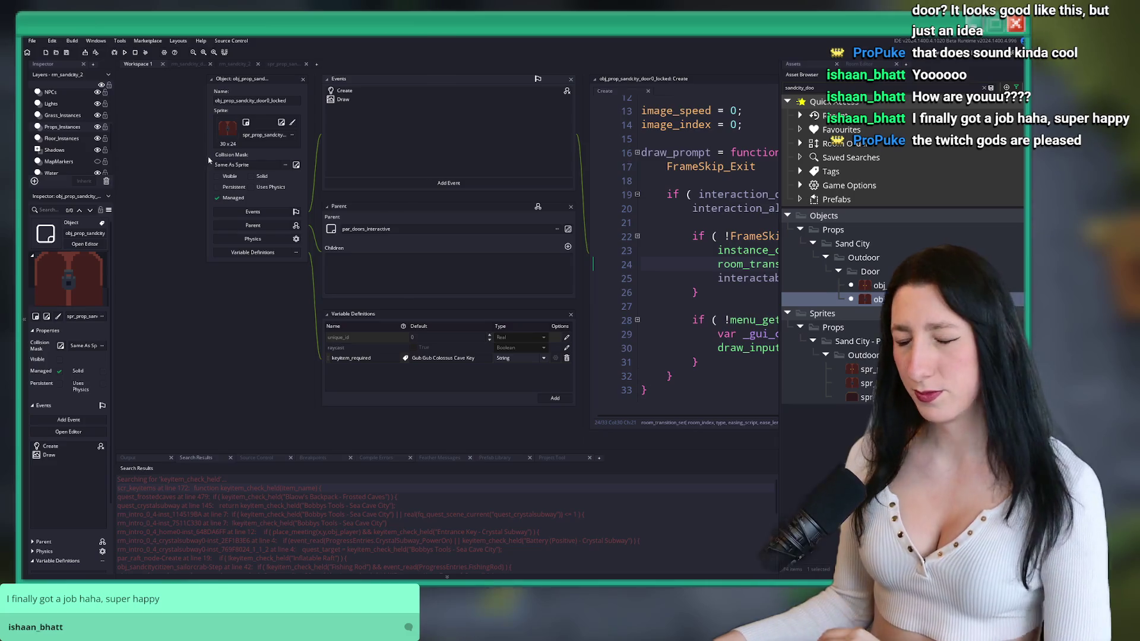
mouse_move(679, 195)
left_mouse_down()
mouse_move(517, 311)
mouse_move(416, 250)
mouse_move(432, 175)
left_mouse_up()
left_click(432, 174)
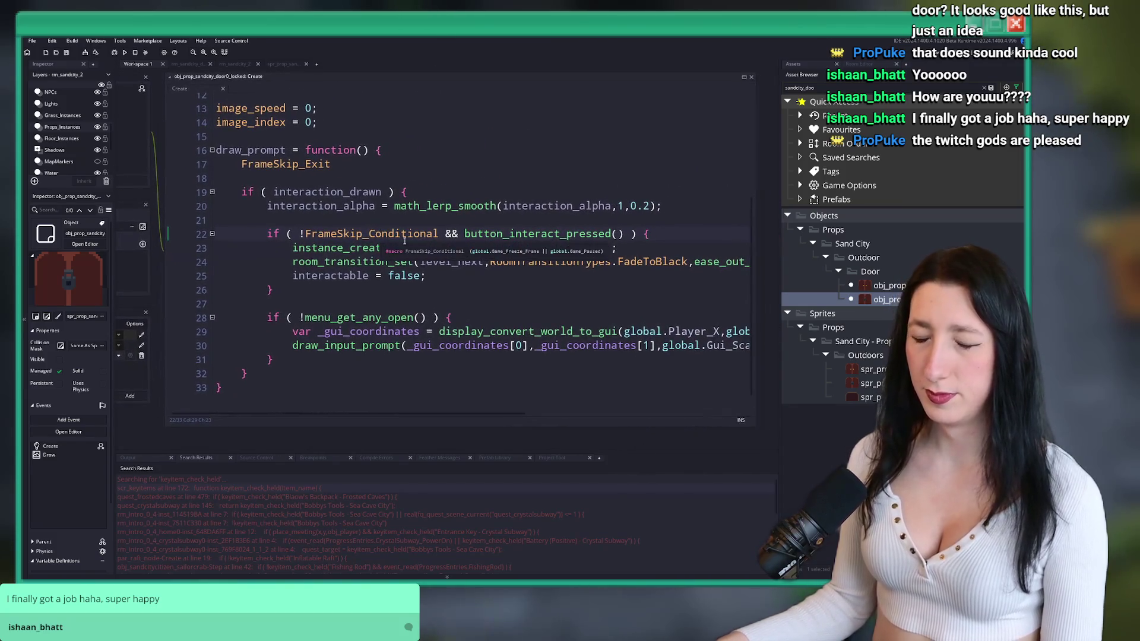
left_click(582, 248)
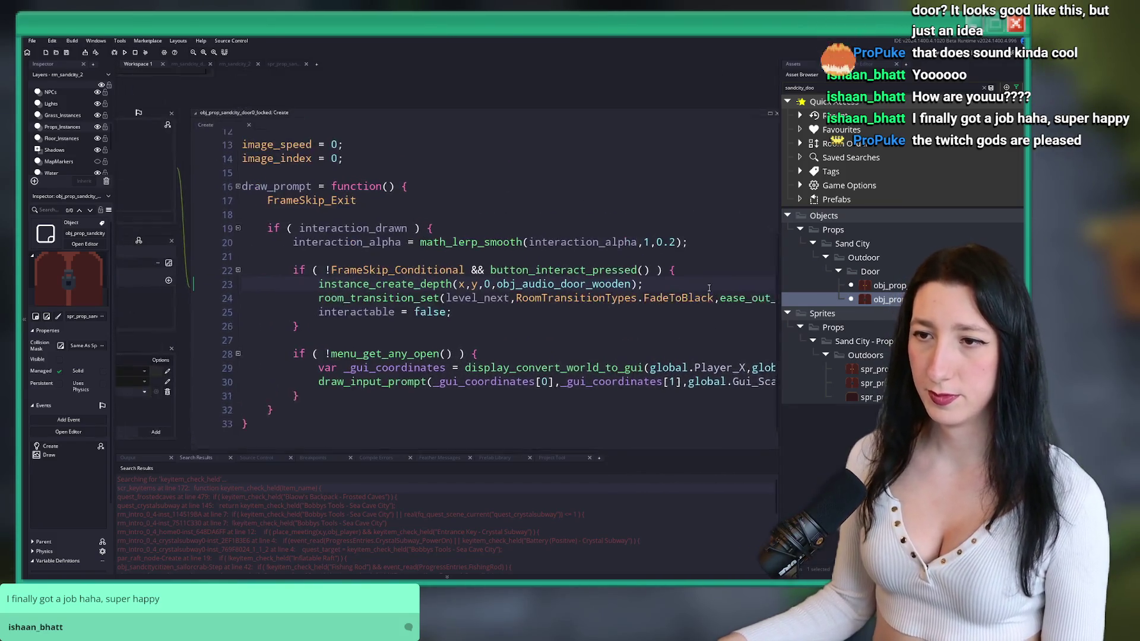
scroll(458, 240, "up", 4)
left_click(687, 225)
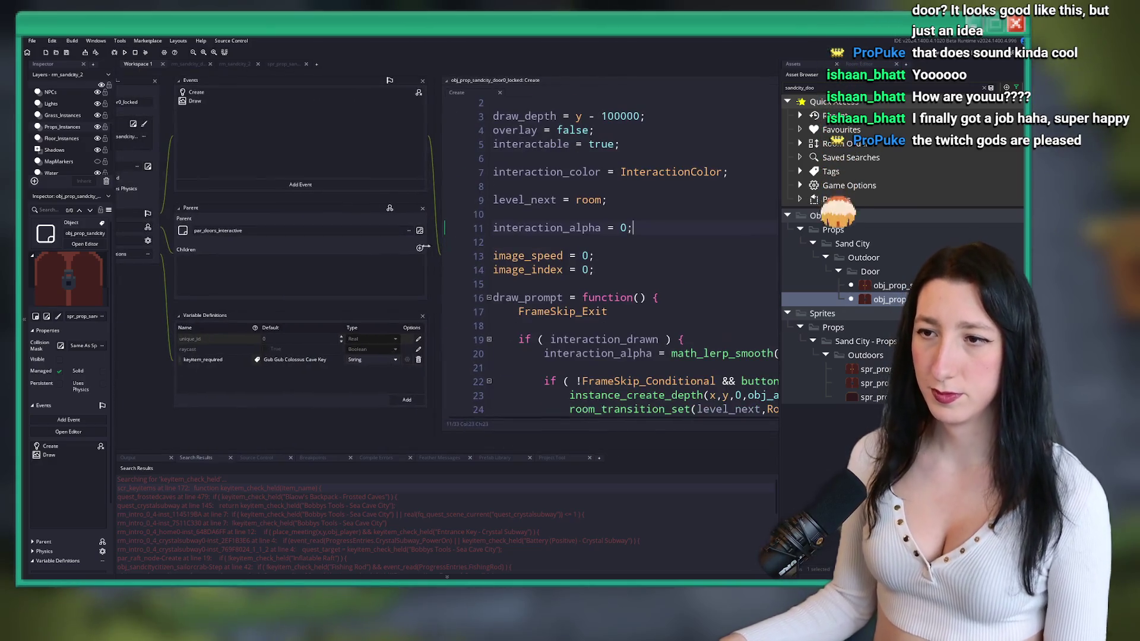
left_click(580, 225)
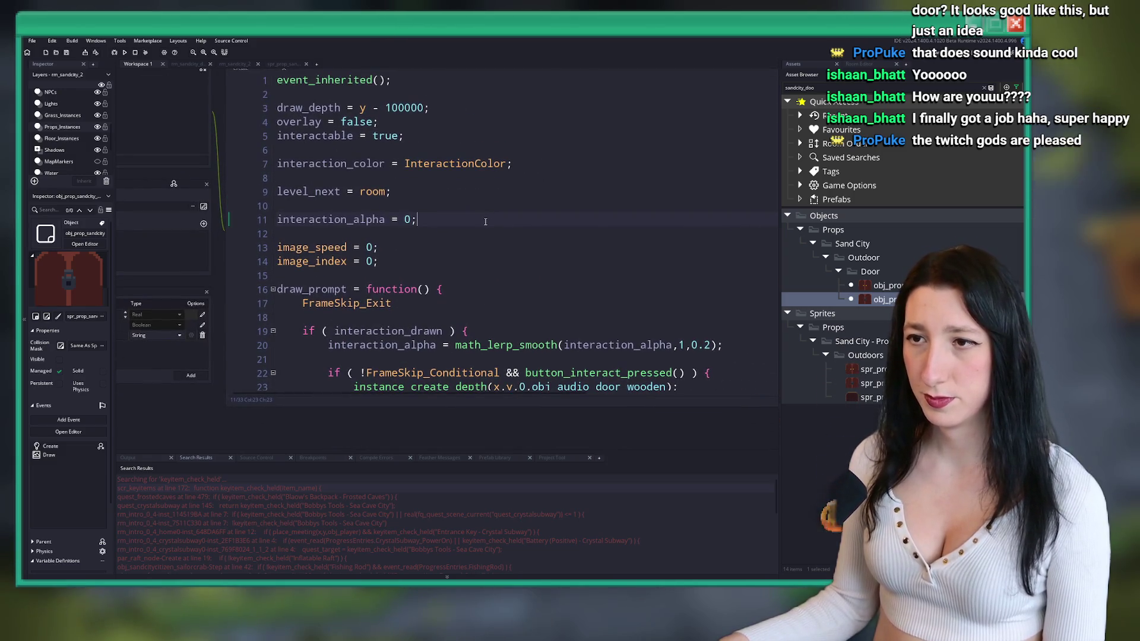
left_click(485, 225)
key("ctrl+t")
type("ress")
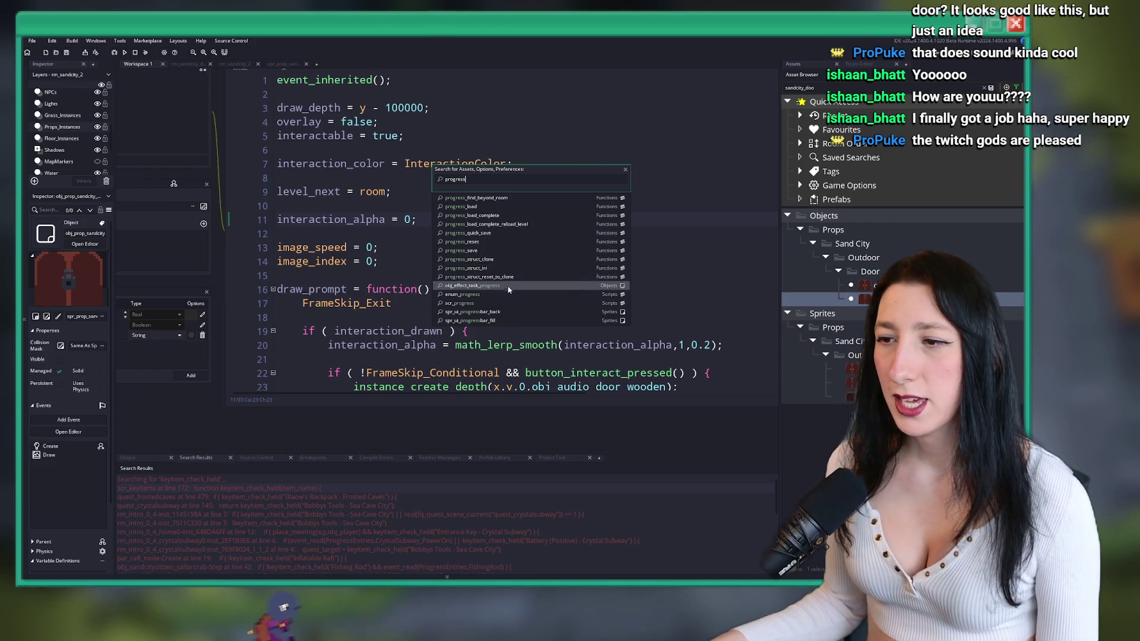
- Add GubGubColossusDoorUnlocked before Size in the enum_progress script and close it
left_click(502, 294)
scroll(336, 254, "down", 20)
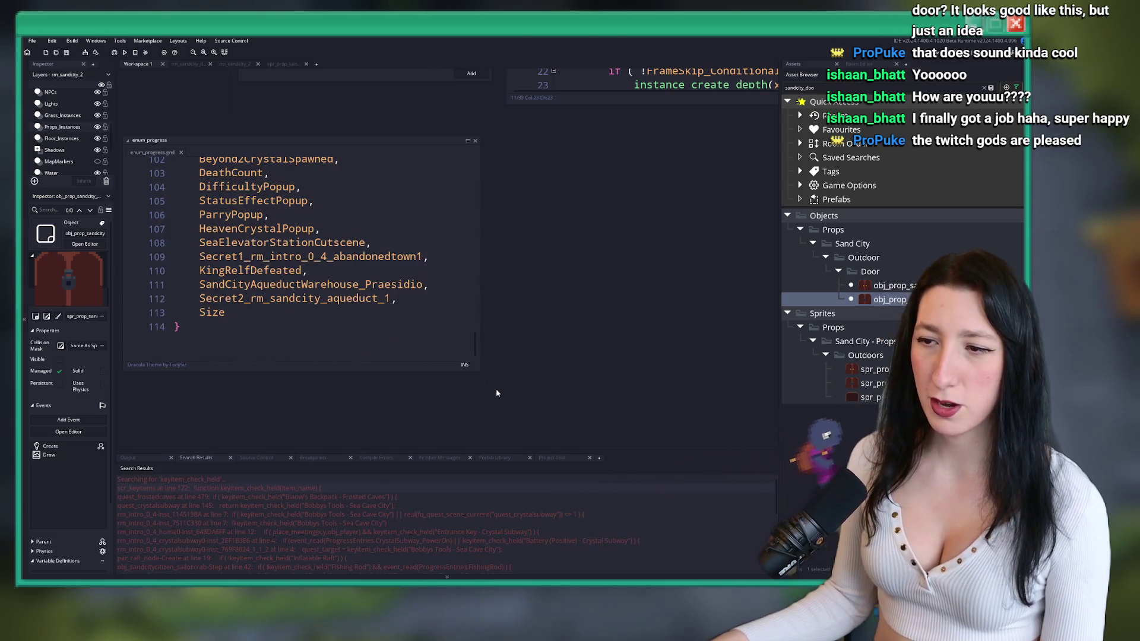
left_click_drag(481, 376, 661, 462)
key("Return")
type("GubGubCol")
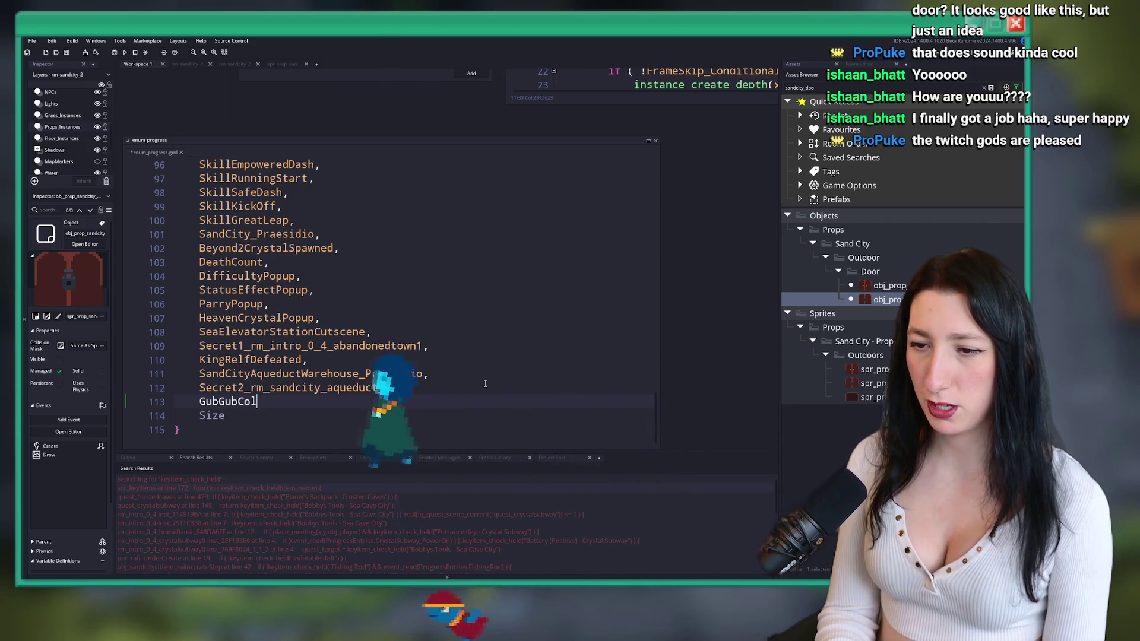
type("ossus Cave Key")
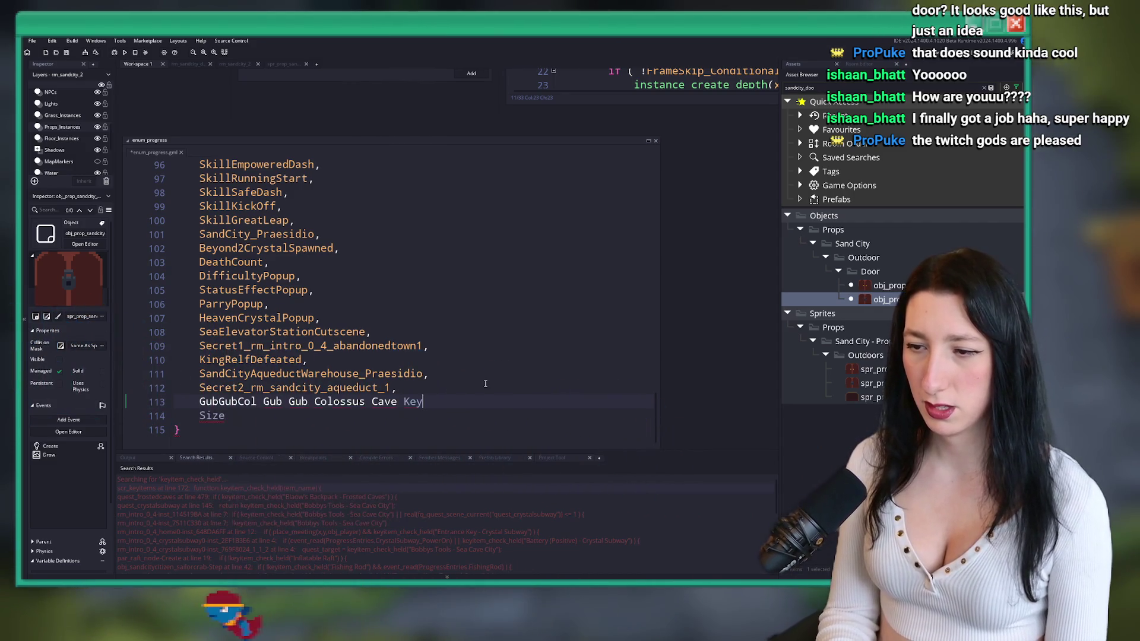
type("osus")
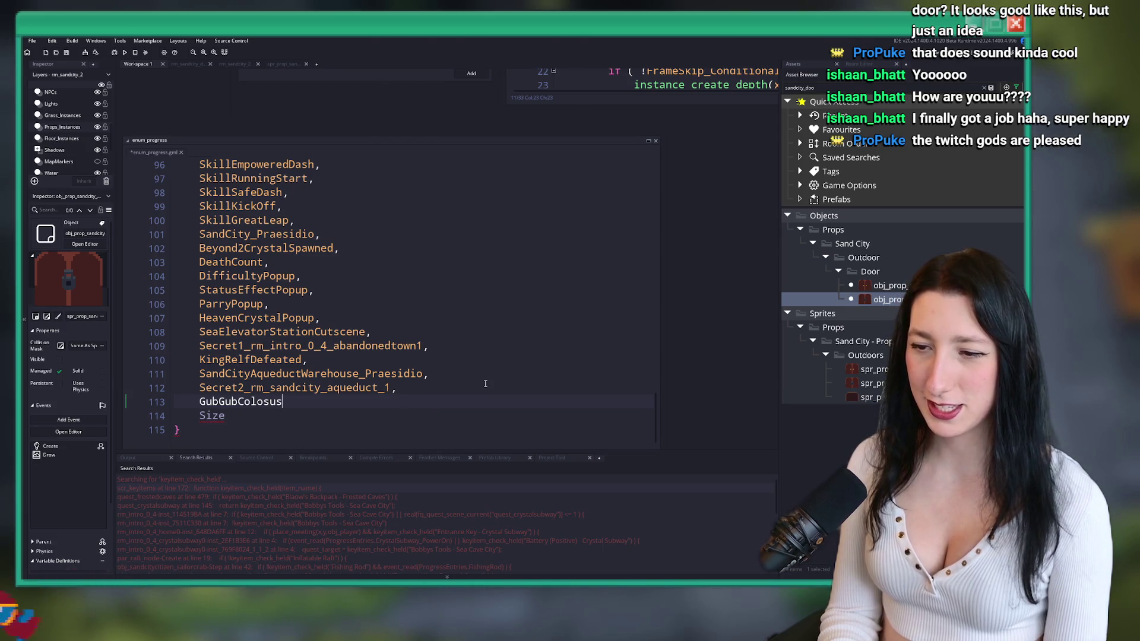
key("BackSpace")
key("BackSpace")
type("susDoorUnl")
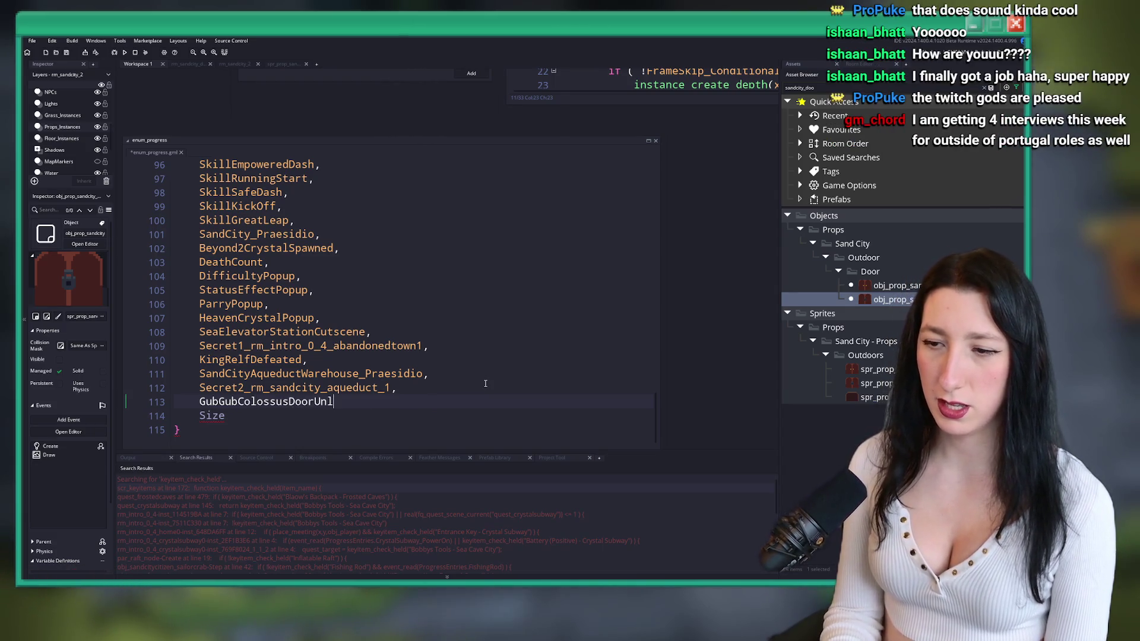
type("ocked,")
key("ctrl+w")
- Resize the door's code editor and insert blank lines after the interaction_alpha line
left_click(488, 187)
left_click_drag(511, 292, 518, 450)
left_click_drag(717, 227, 775, 229)
left_click(636, 244)
key("Return")
key("Return")
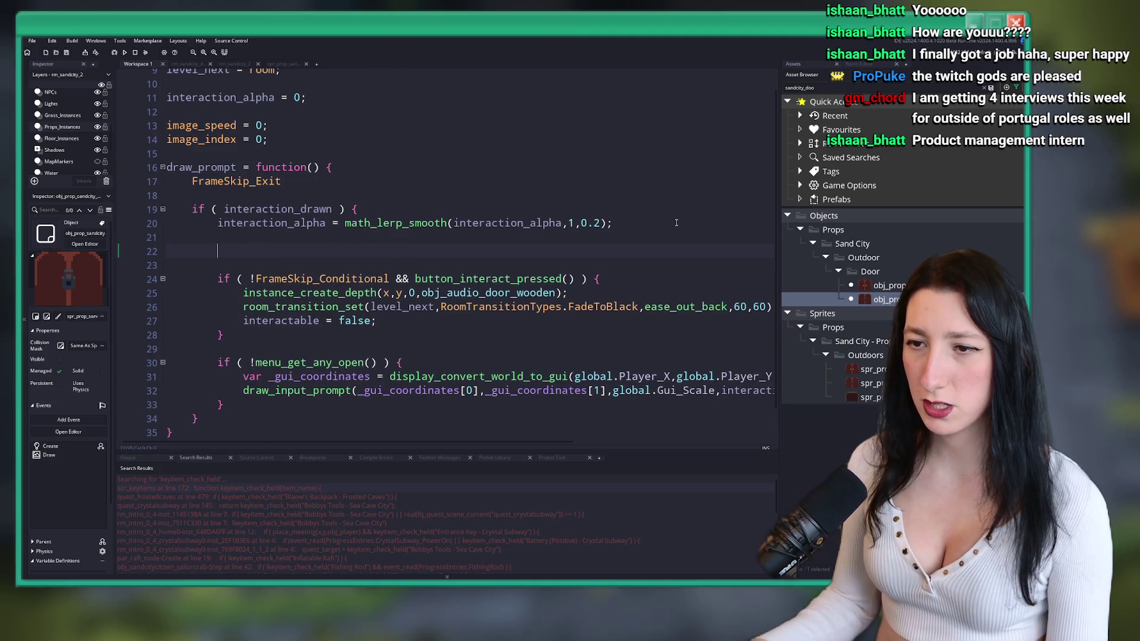
- Write the Gub Gub Colossus Cave Key comment and start a ProgressEntries comment line
type("//Gub Gub Colossus Cave Key")
key("Return")
type("// GubGubCollu")
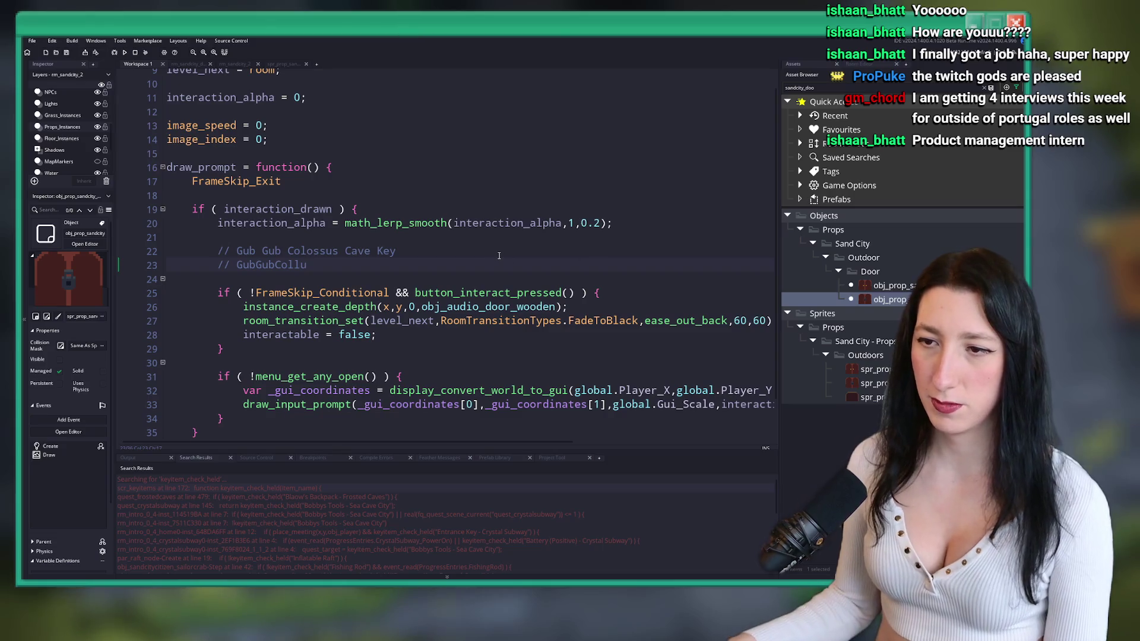
key("BackSpace")
key("BackSpace")
key("BackSpace")
type("ossusDoorUnlocked")
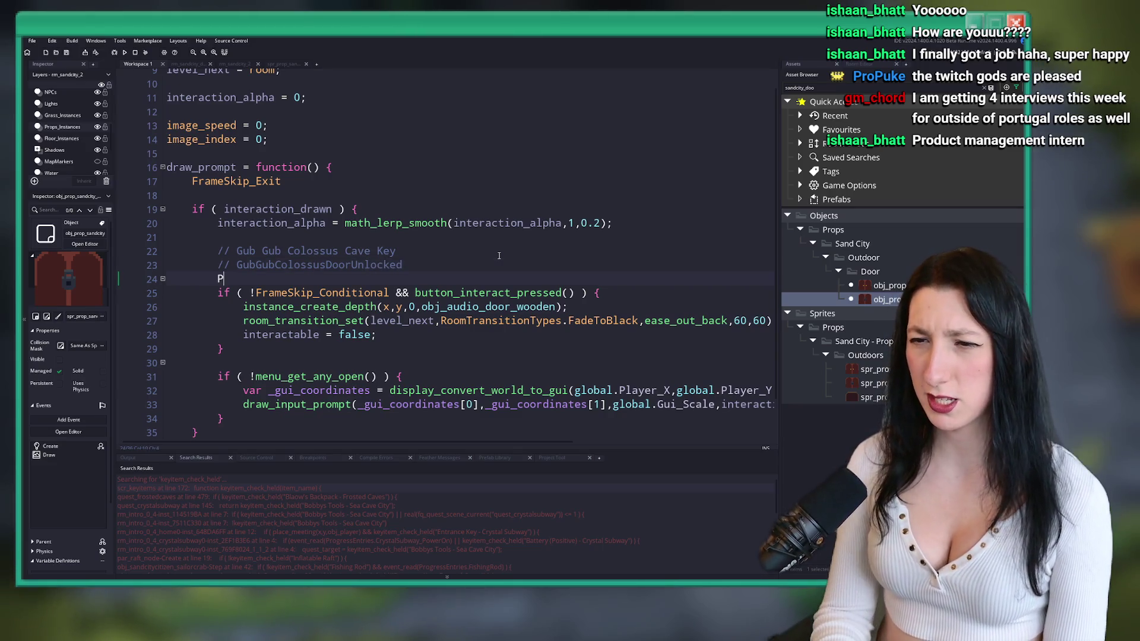
type("rog")
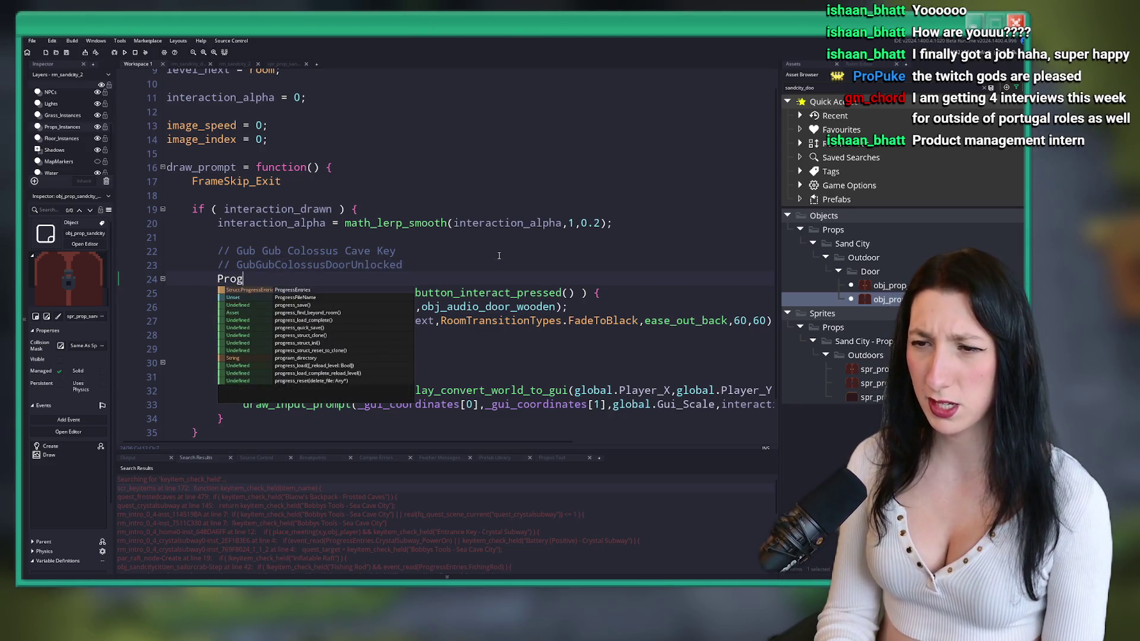
key("Return")
type(".")
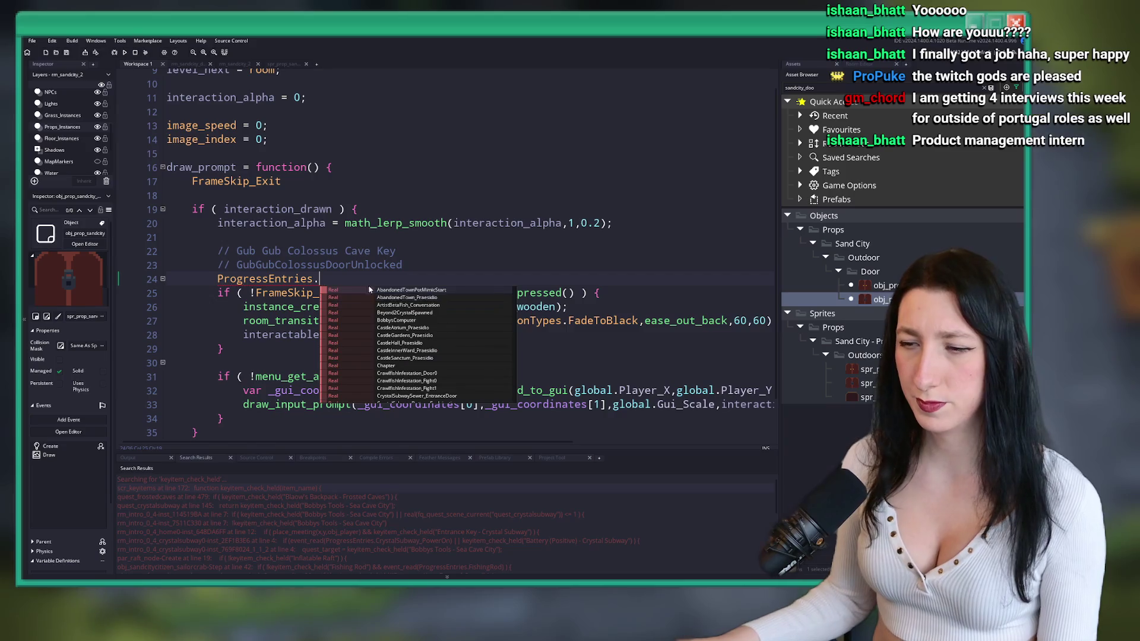
- Move ProgressEntries. into the line 23 comment and undo the stray copy on line 24
left_click(351, 266)
left_click(215, 284)
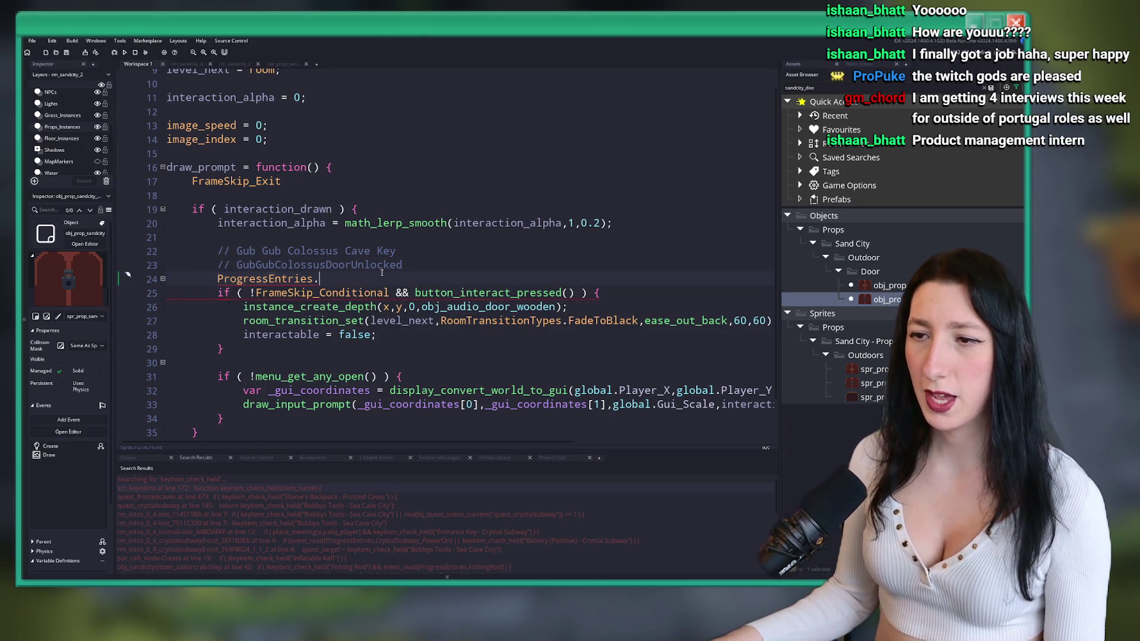
left_click(441, 271)
key("ctrl+z")
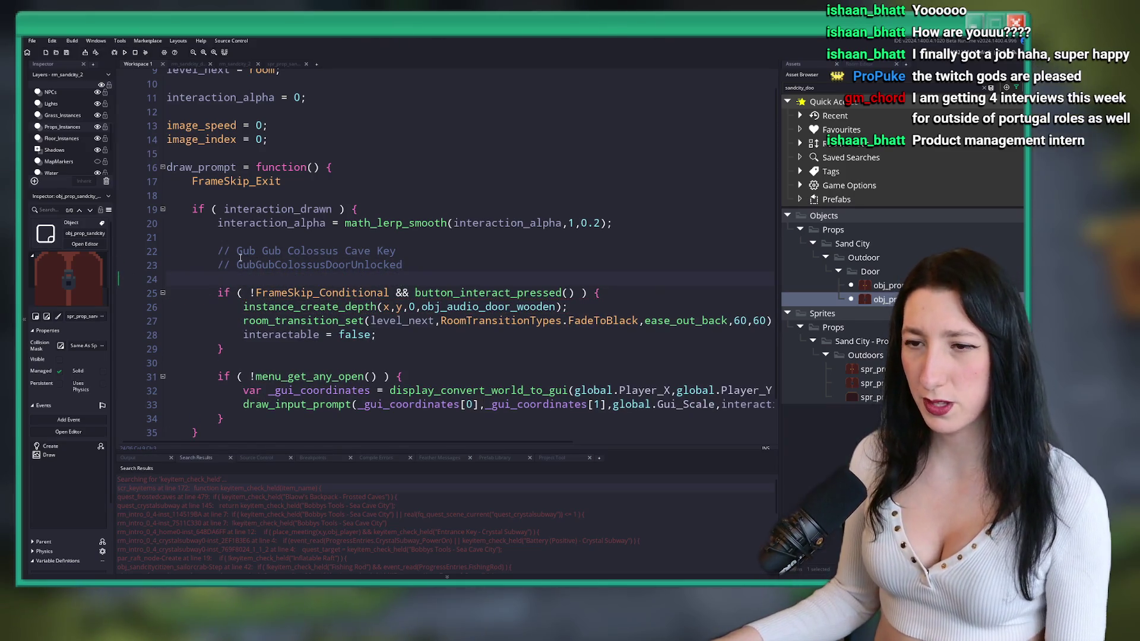
left_click(236, 265)
type("ProgressEntries.")
key("ctrl+t")
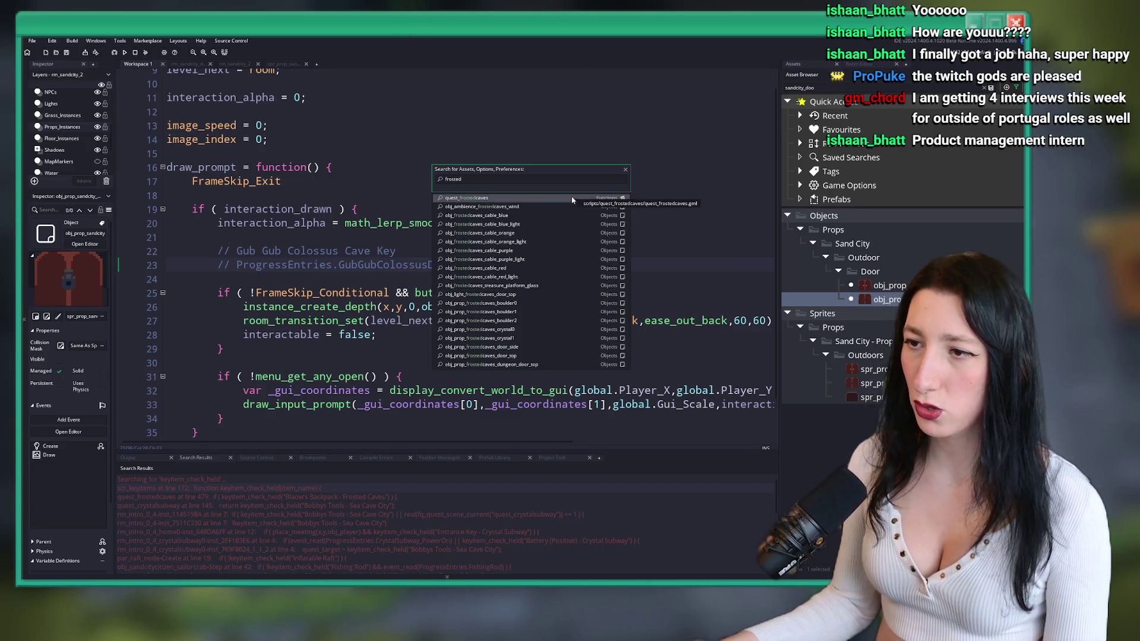
- Search assets for 'door_top' and open obj_prop_frostedcaves_dungeon_door_top_lock
type("s_gr")
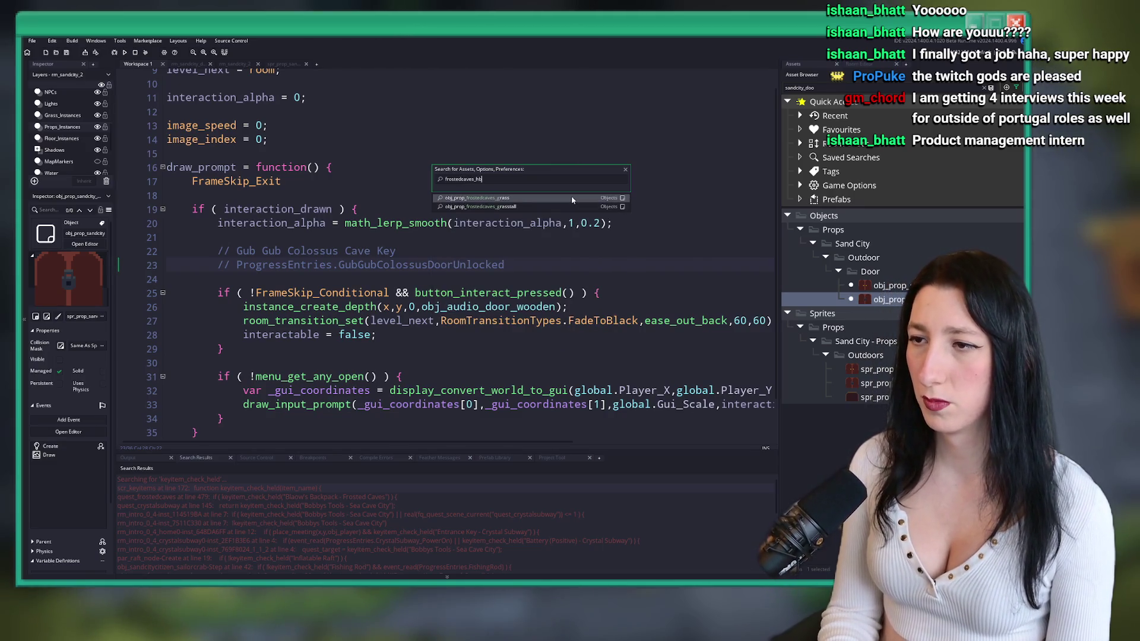
key("BackSpace")
type("u")
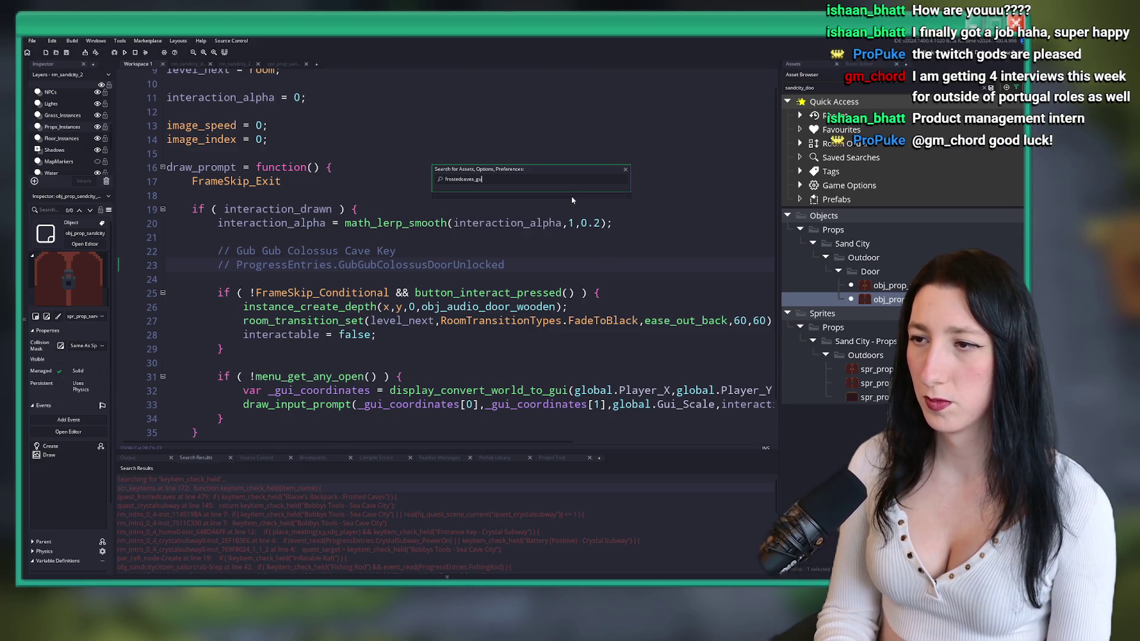
key("BackSpace")
key("BackSpace")
type("door")
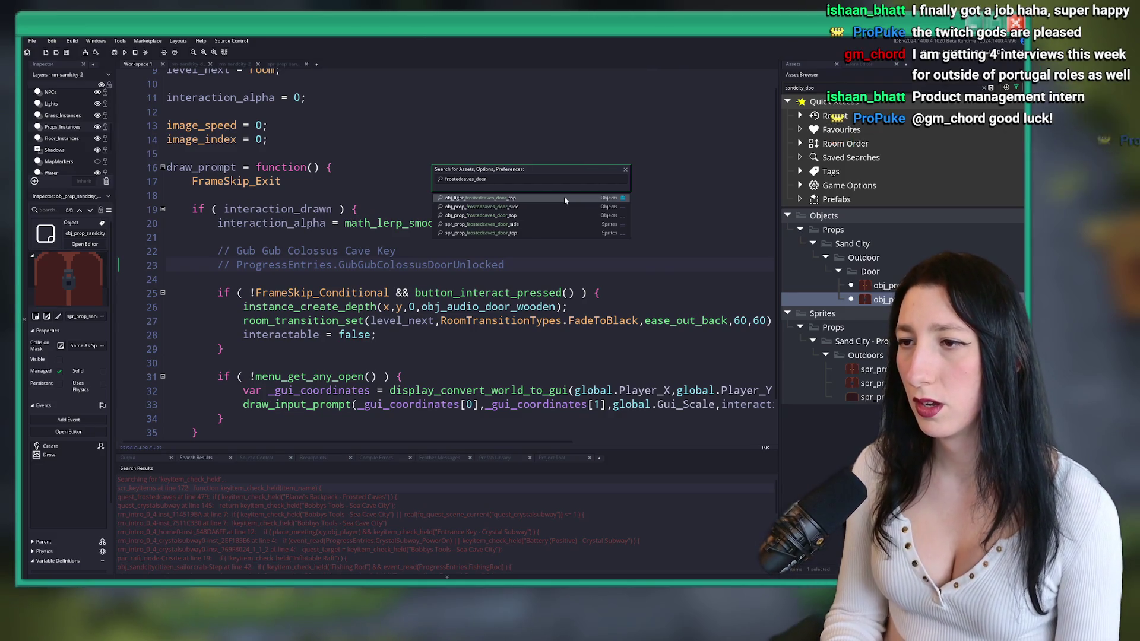
type("caves_do")
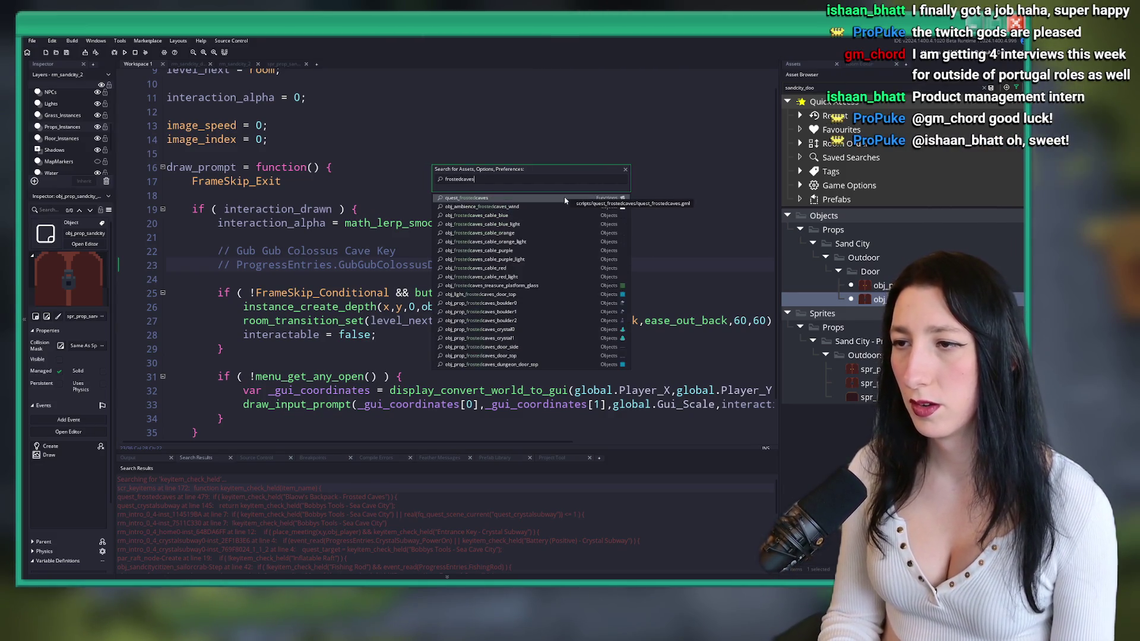
key("ctrl+a")
type("do")
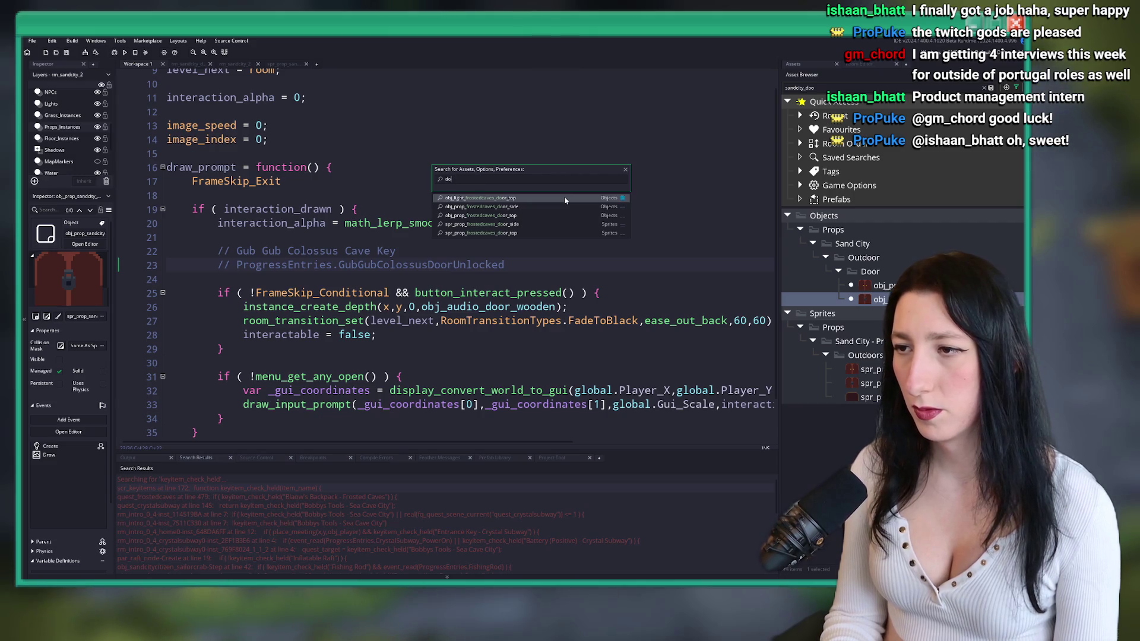
type("or_top")
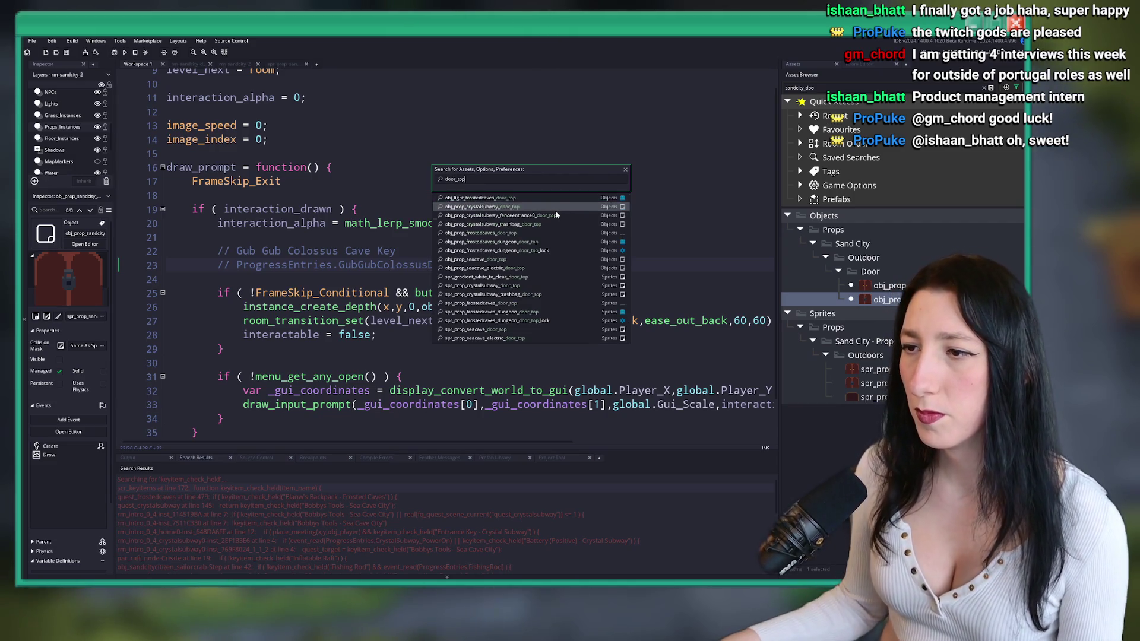
left_click(564, 251)
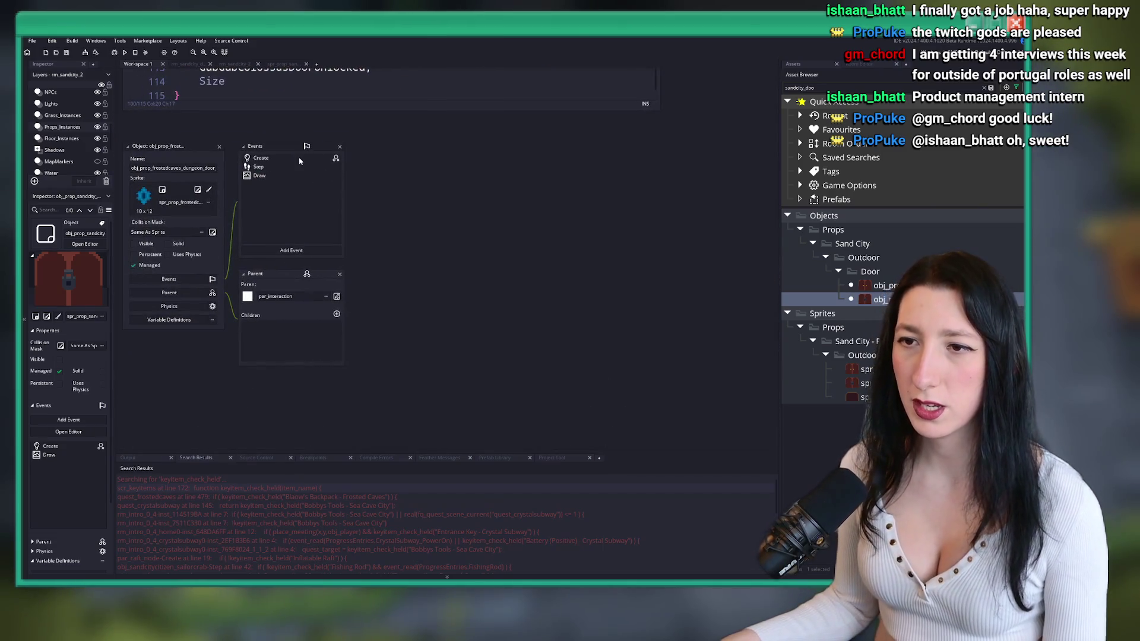
- Open the dungeon door's Create event and read its draw_prompt and interact-pressed code
double_click(300, 161)
left_click(397, 240)
scroll(486, 228, "down", 3)
left_click_drag(536, 245, 723, 437)
scroll(389, 269, "down", 2)
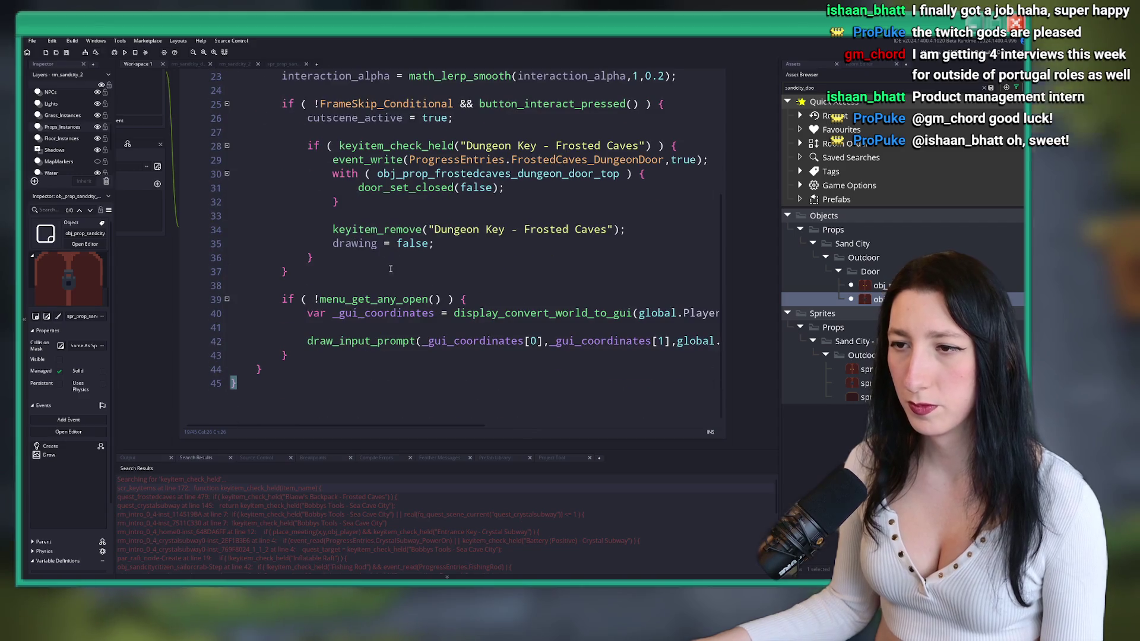
scroll(389, 269, "up", 2)
left_click(525, 178)
scroll(529, 232, "up", 3)
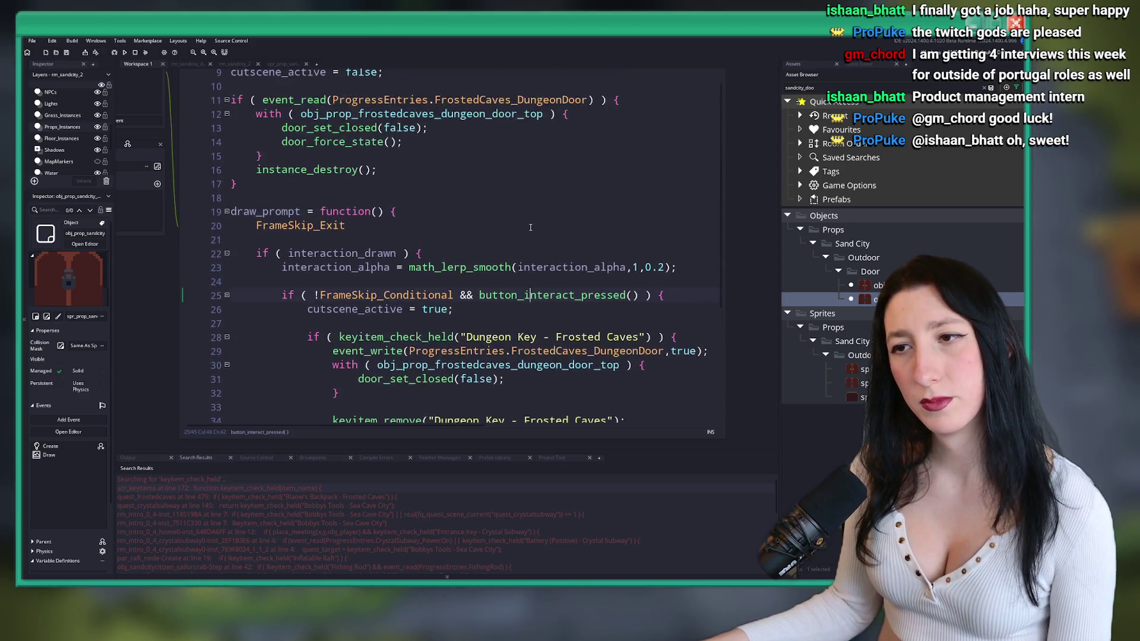
scroll(530, 227, "up", 3)
scroll(246, 250, "up", 5)
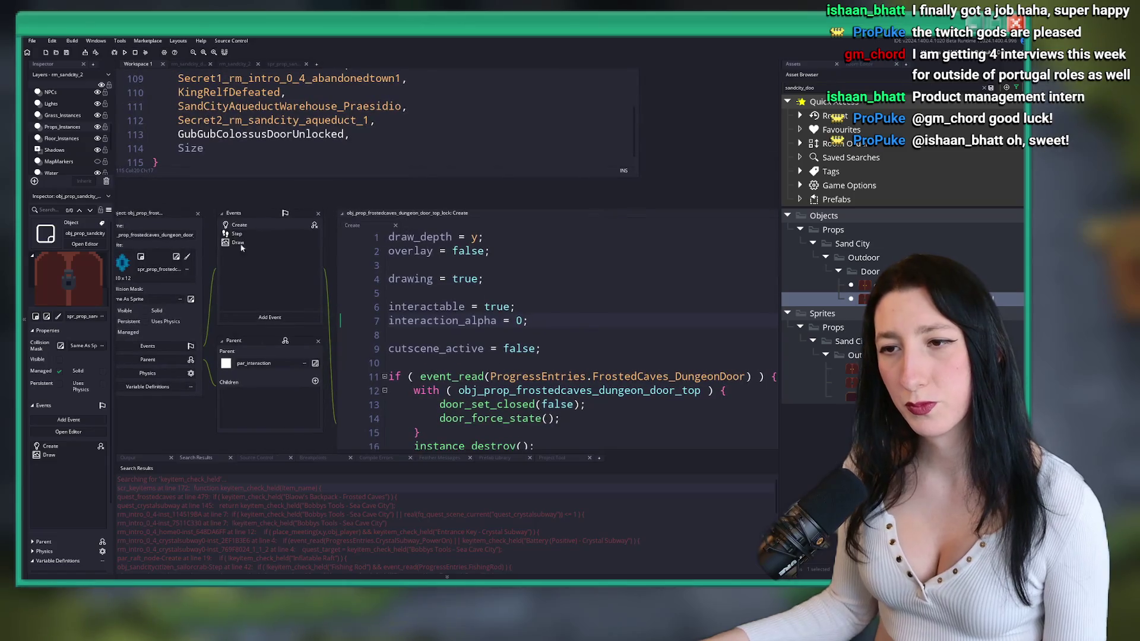
- Look through the Step and Draw events, then return to the Create code
left_click(231, 236)
mouse_move(513, 278)
left_mouse_down()
mouse_move(327, 271)
mouse_move(506, 258)
left_mouse_up()
scroll(327, 271, "down", 1)
scroll(327, 271, "up", 1)
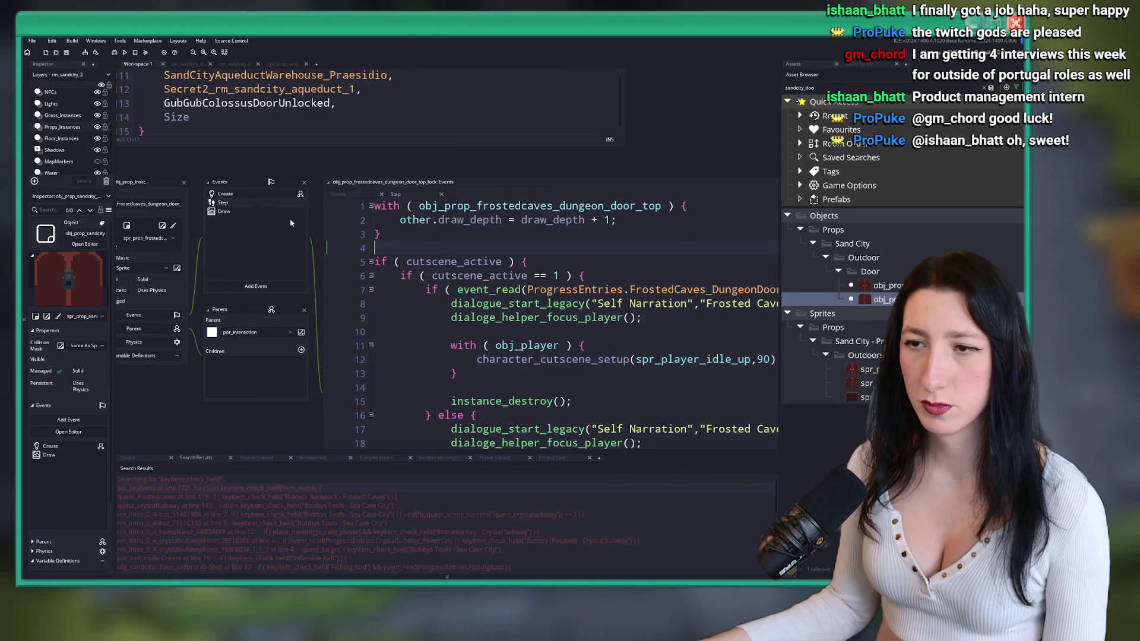
left_click(254, 211)
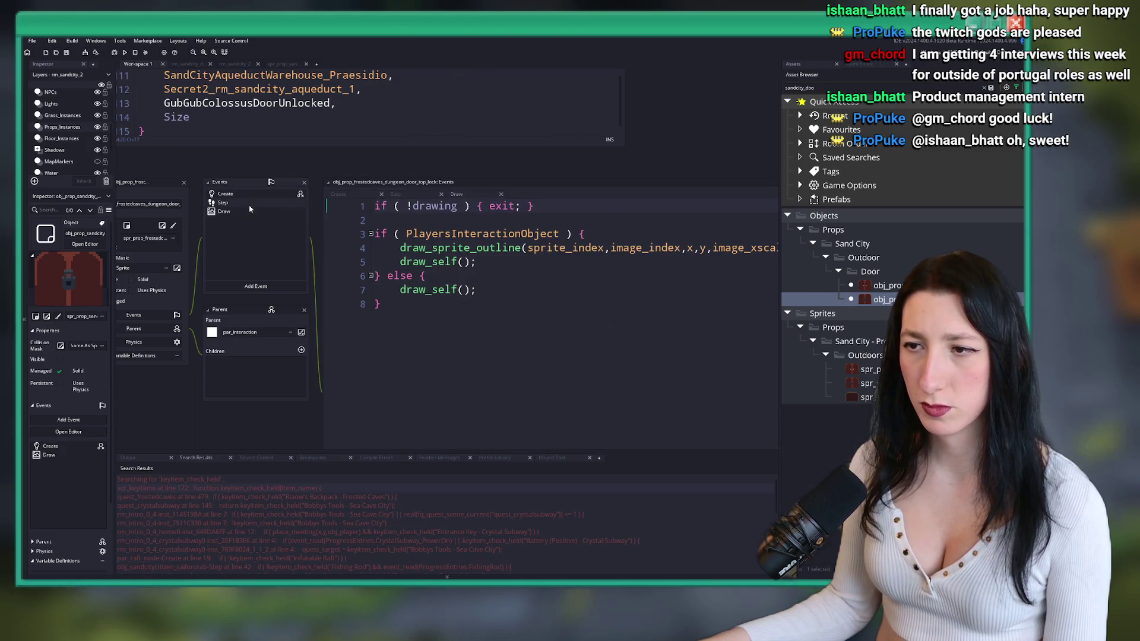
left_click(249, 203)
left_click(244, 194)
scroll(411, 186, "down", 5)
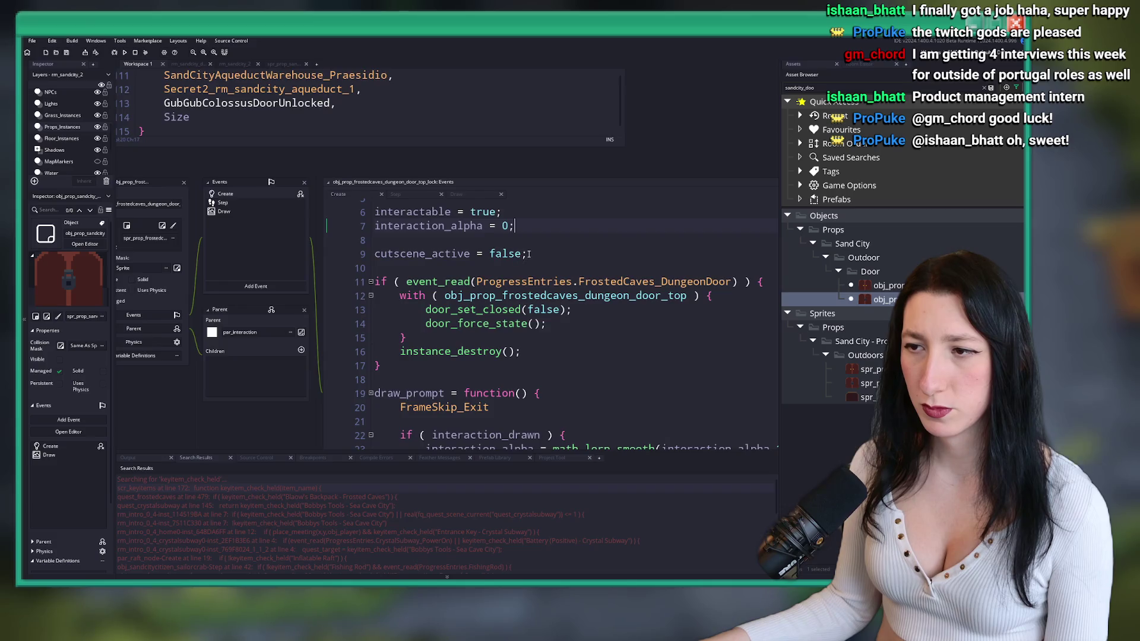
scroll(411, 185, "down", 1)
scroll(368, 196, "up", 3)
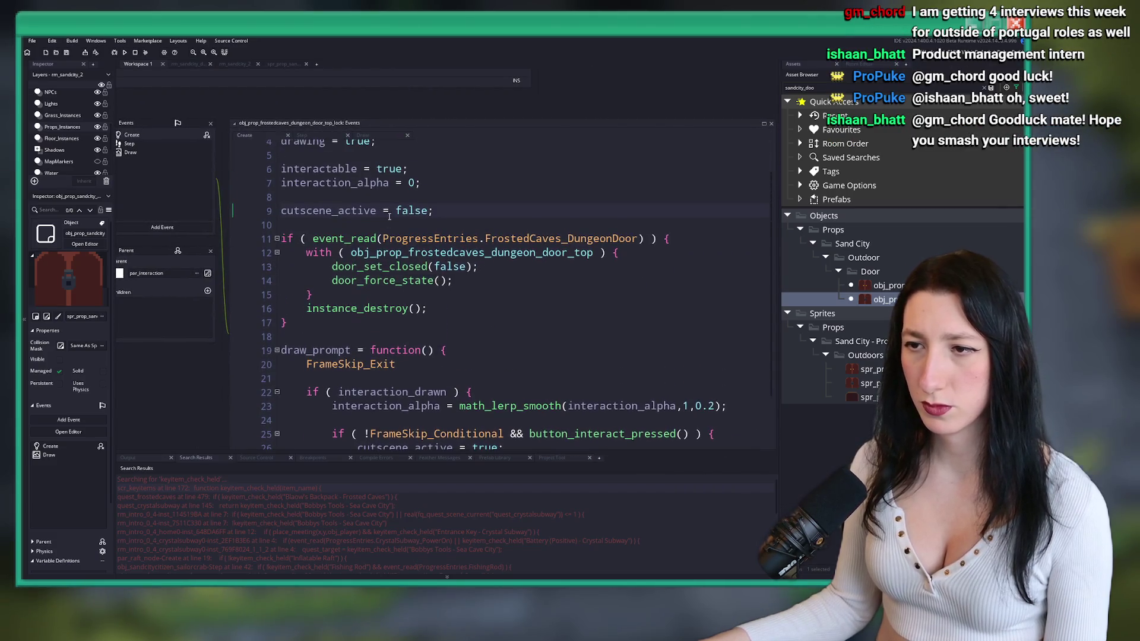
scroll(368, 197, "up", 5)
scroll(213, 345, "down", 4)
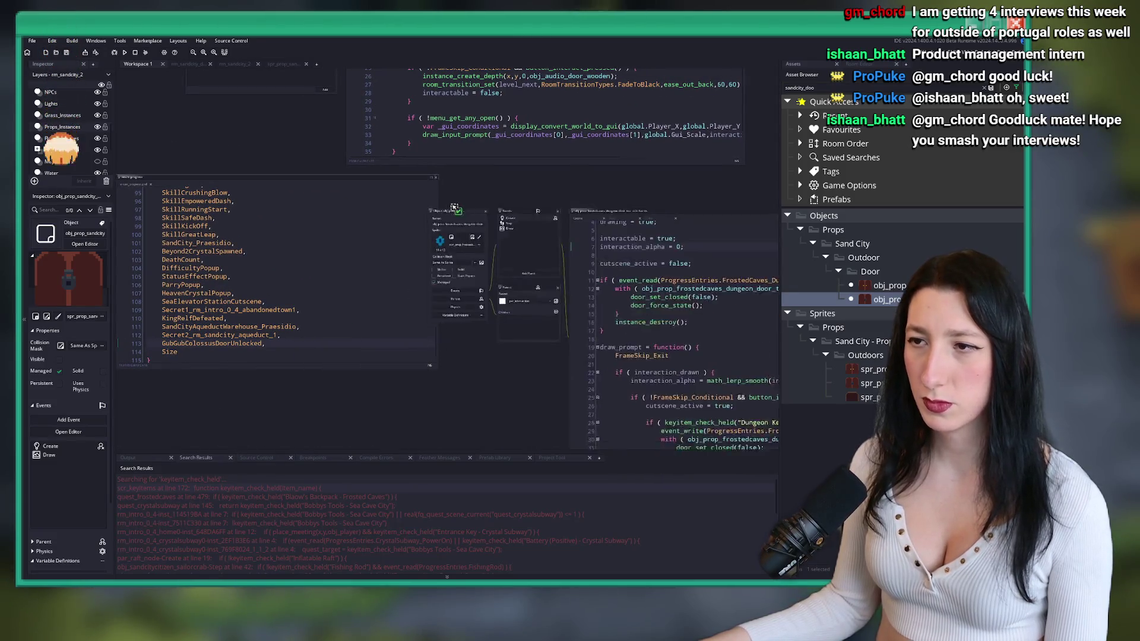
- Add 'cutscene_active = false;' after image_index = 0 in the door's Create event
scroll(444, 213, "up", 3)
scroll(444, 213, "up", 5)
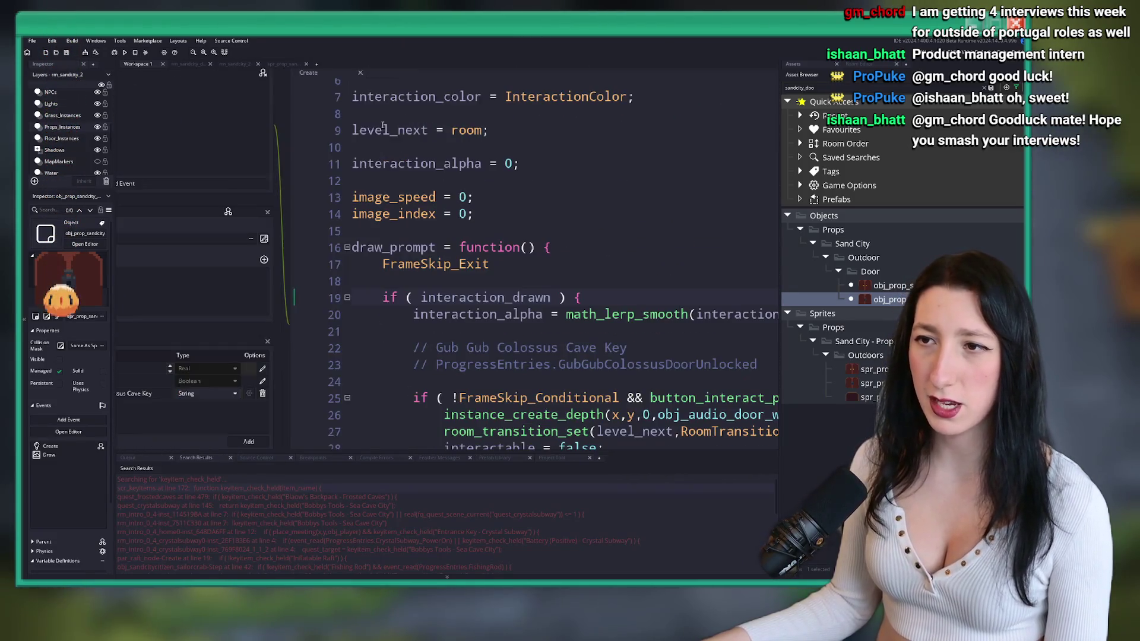
key("Return")
type("cutscene_active = false;")
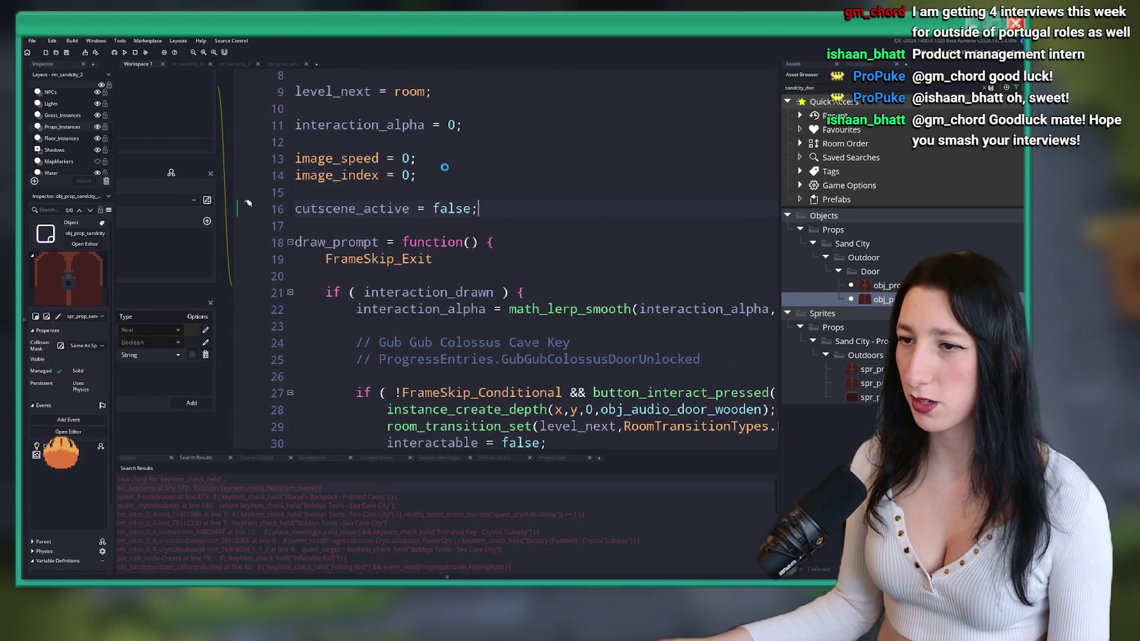
scroll(445, 168, "down", 3)
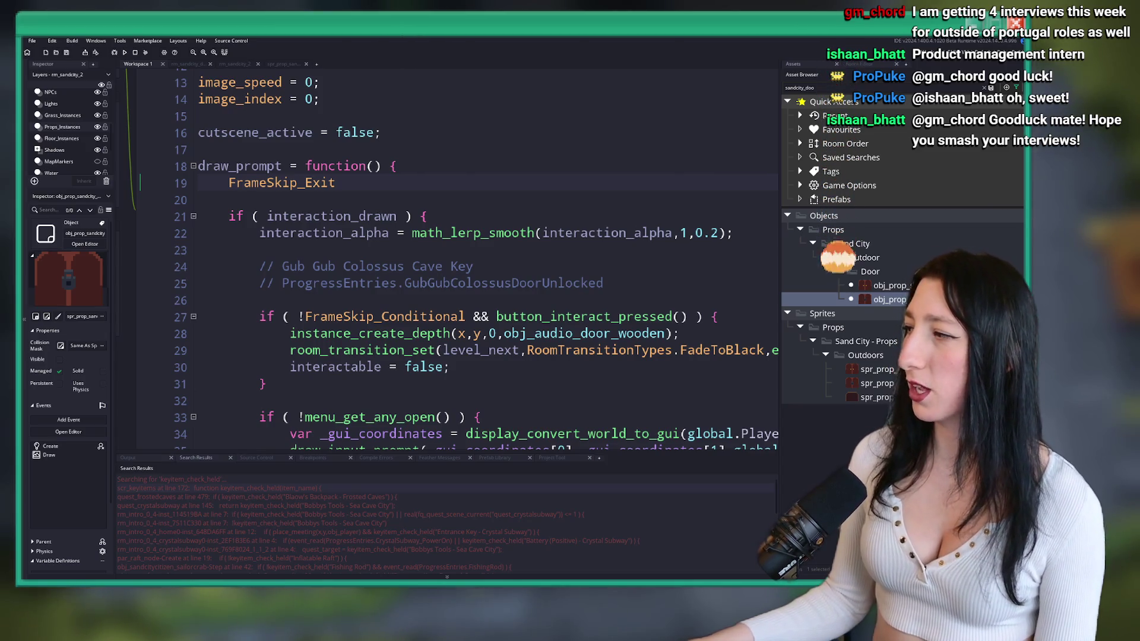
key("alt+Tab")
scroll(783, 211, "down", 2)
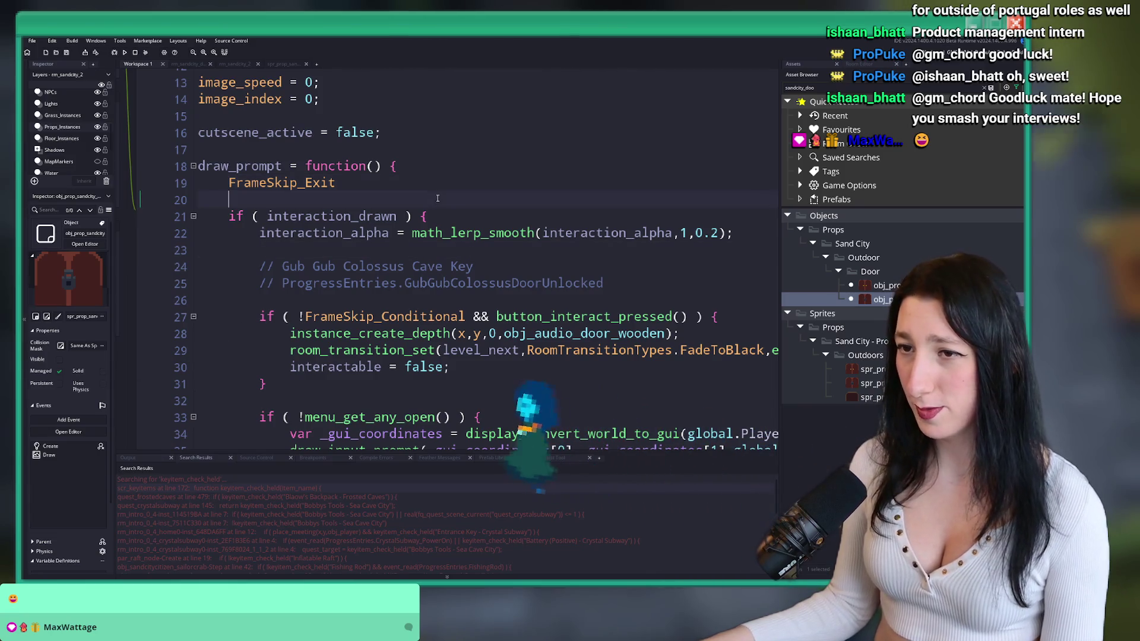
- Select the event_read block on lines 11–17 of the dungeon door's Create code
left_click(281, 159)
scroll(281, 159, "down", 3)
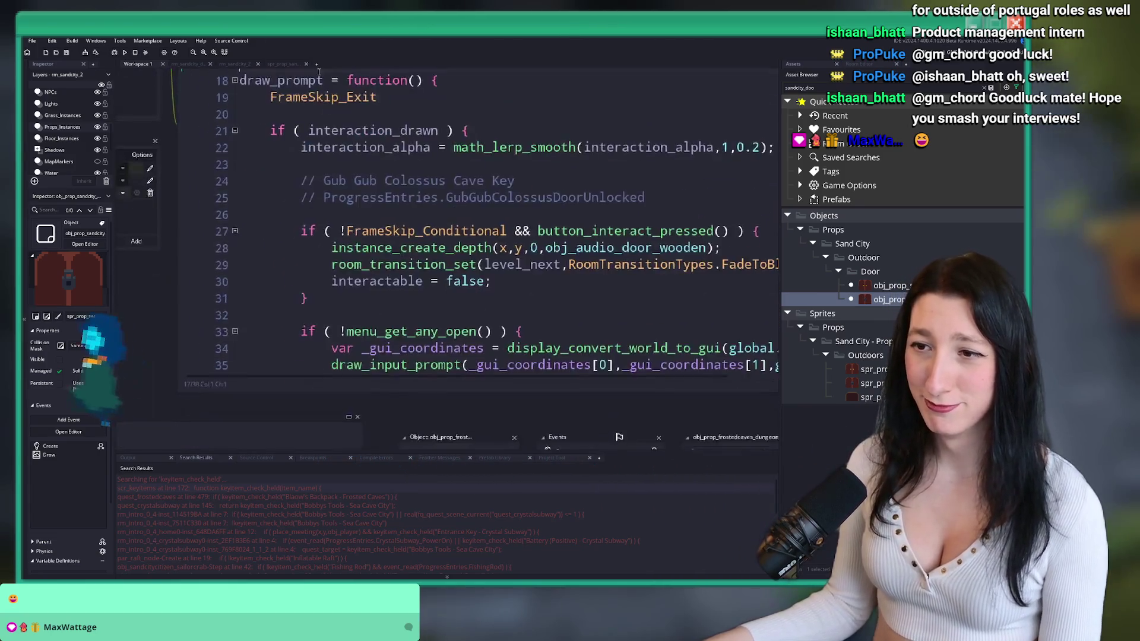
scroll(356, 166, "down", 5, "ctrl")
key("F12")
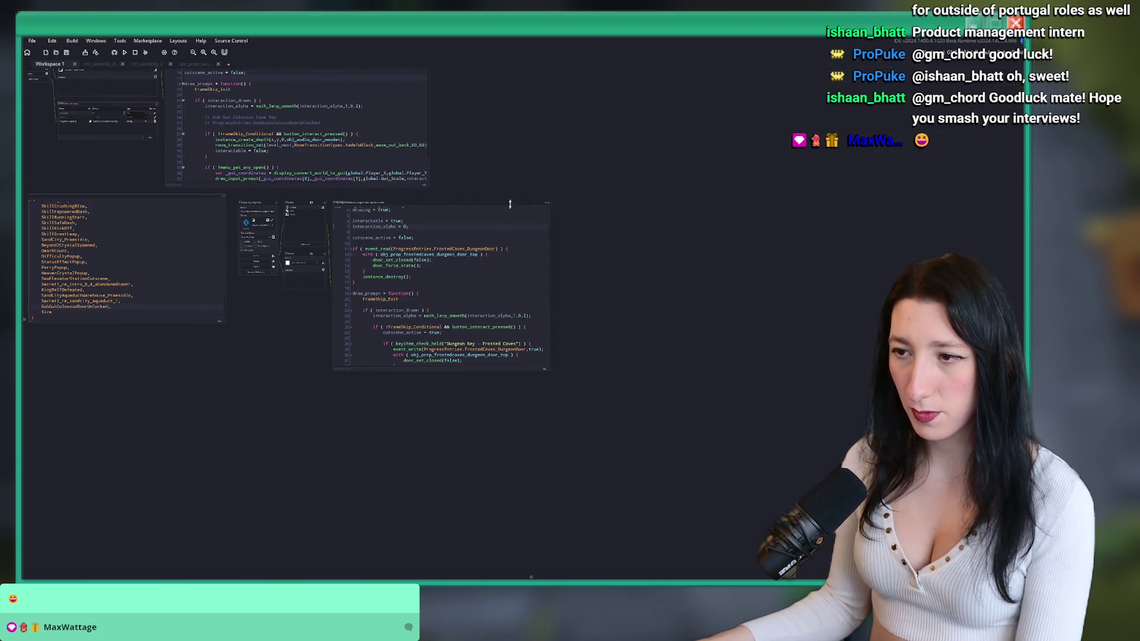
scroll(510, 200, "up", 5, "ctrl")
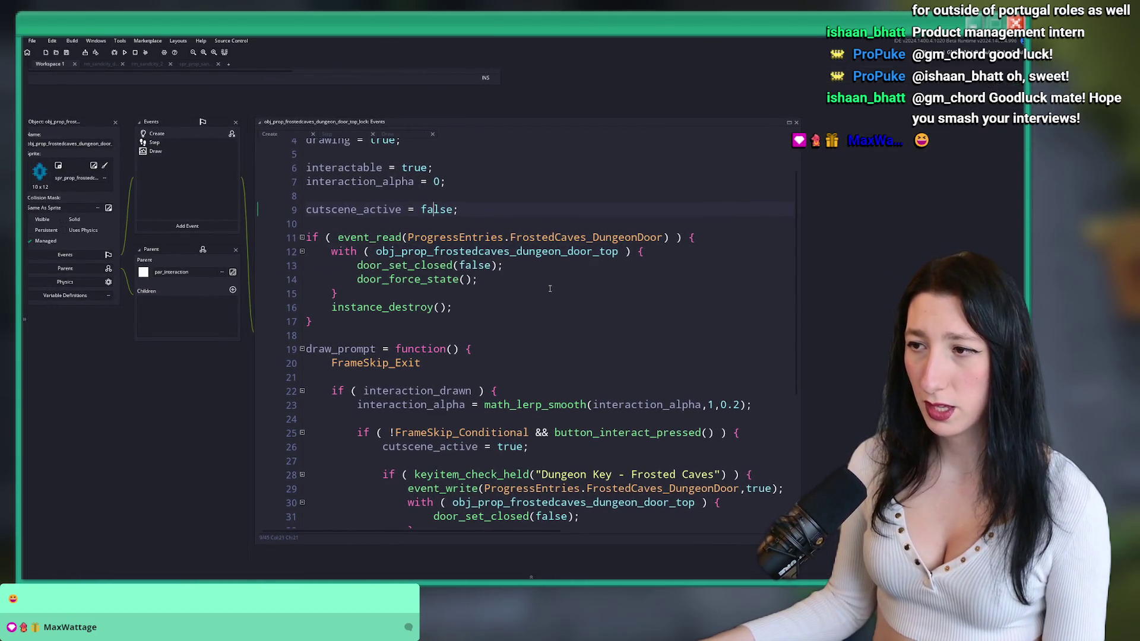
mouse_move(347, 316)
left_mouse_down()
mouse_move(303, 274)
mouse_move(288, 234)
left_mouse_up()
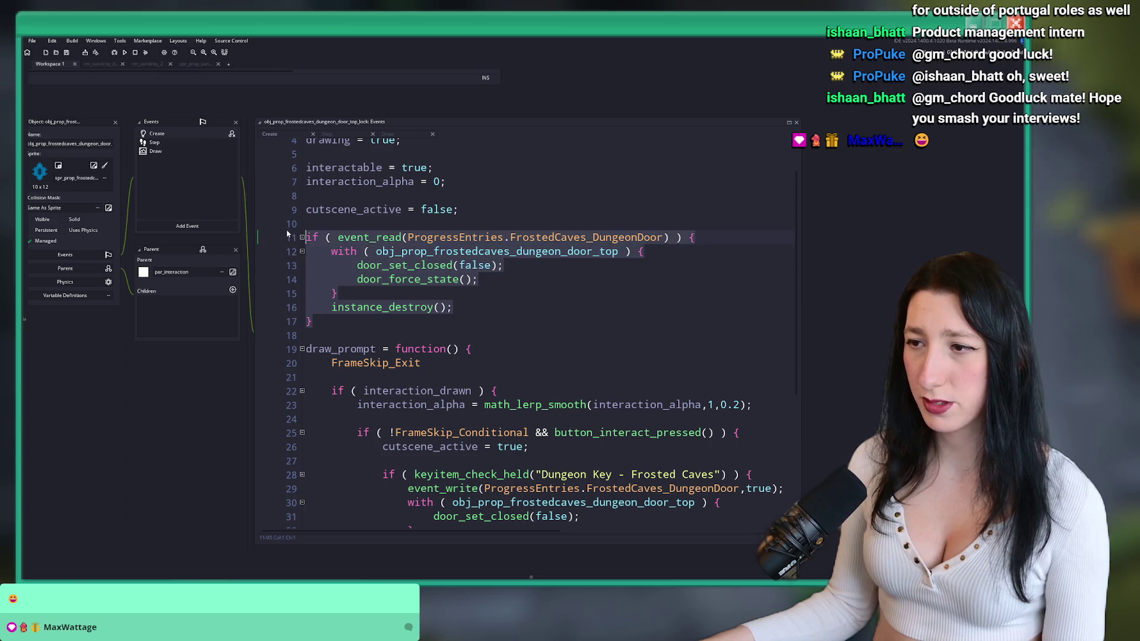
- Switch to obj_prop_sandcity_door0_locked's Create code and open the Add Event list
left_click(526, 242)
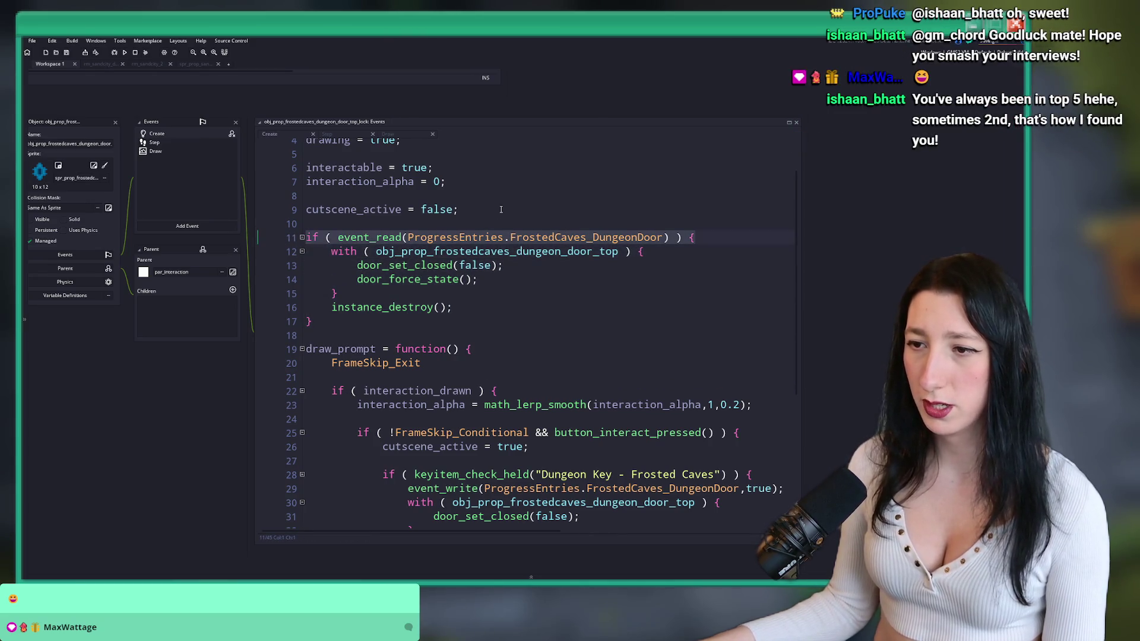
key("ctrl+Tab")
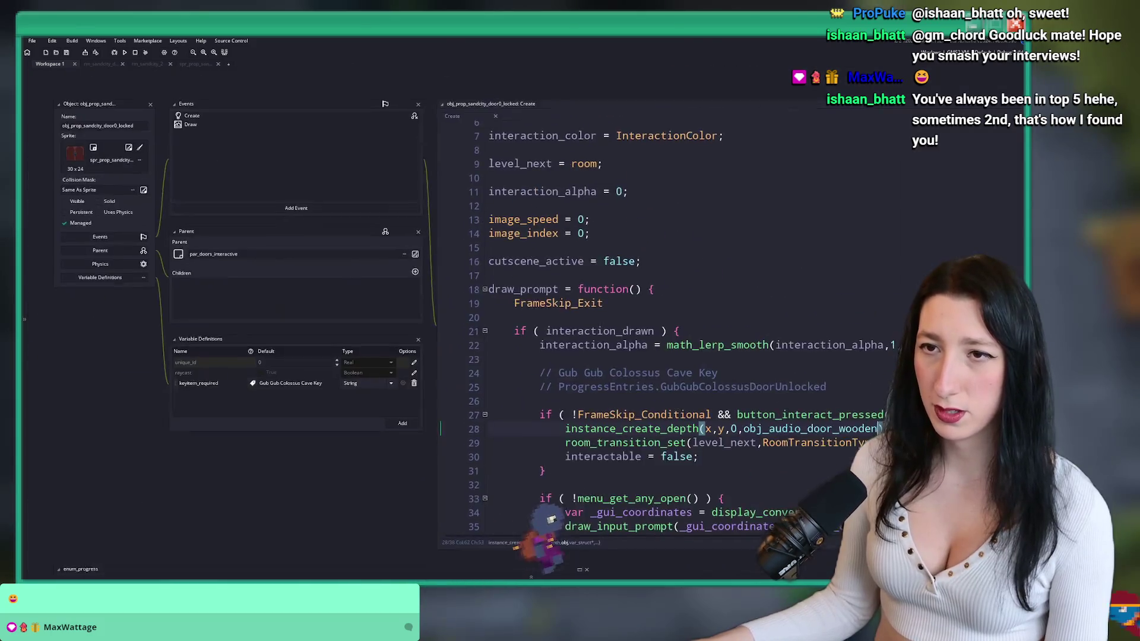
left_click(663, 338)
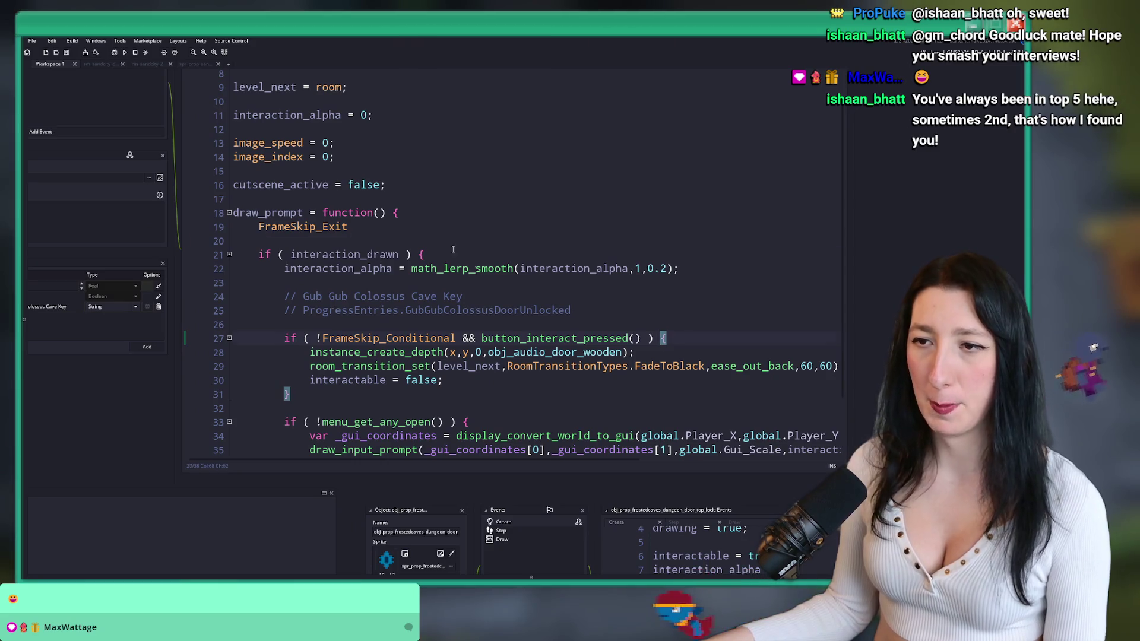
left_click(175, 260)
- Add a Step event to the locked door and paste in the event_read if-block
mouse_move(178, 296)
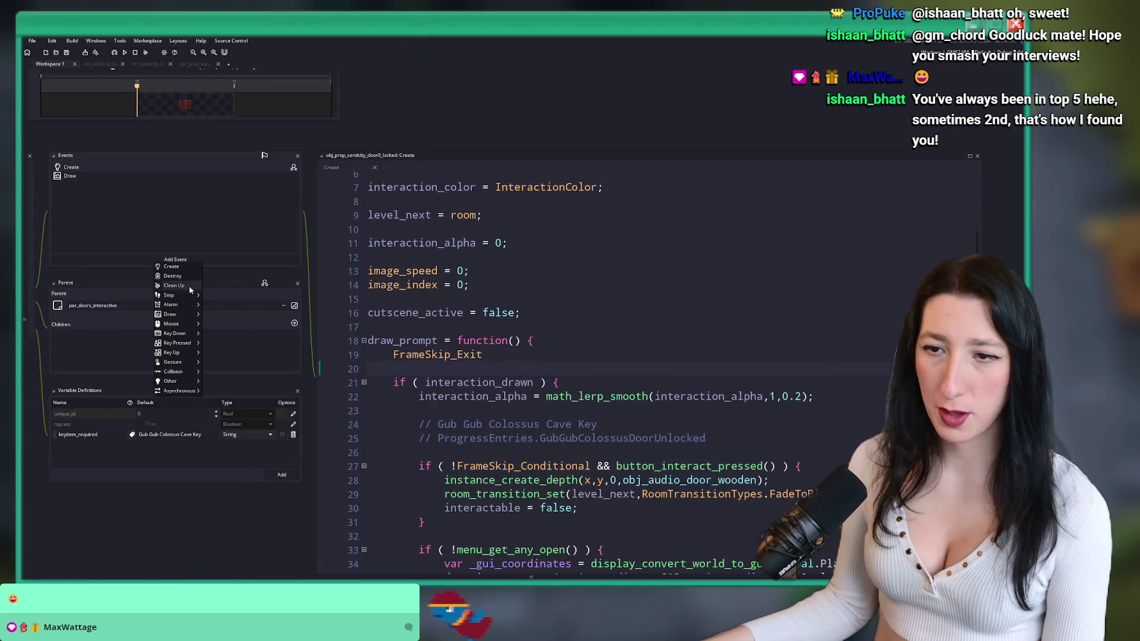
left_click(216, 297)
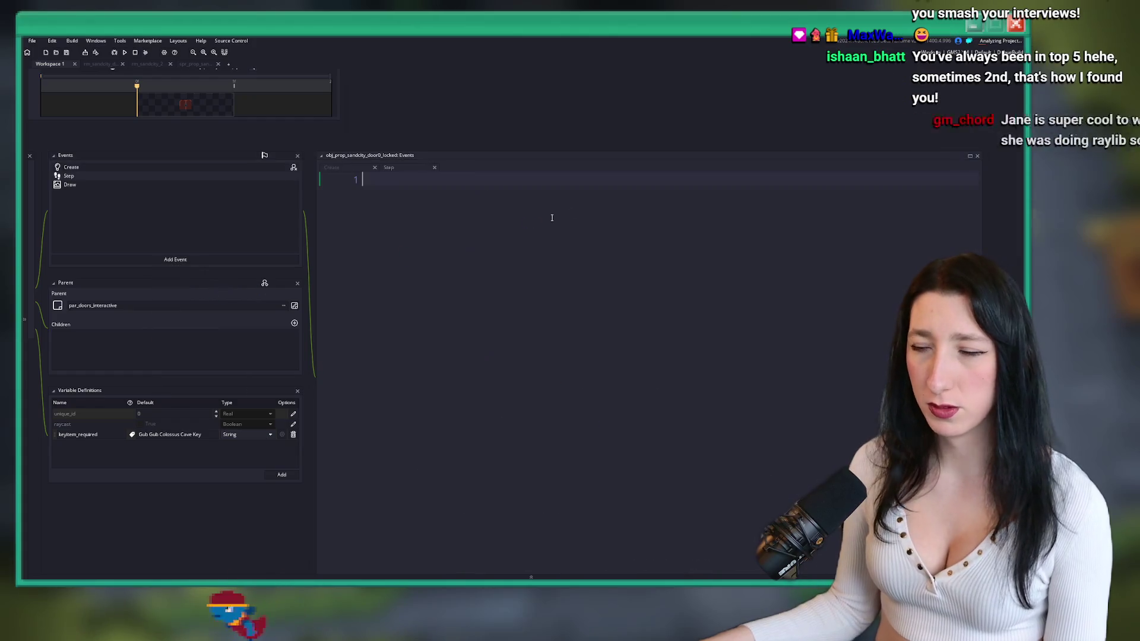
type("if ( event_read(ProgressEntries.FrostedCaves_DungeonDoor) ) {")
key("Return")
key("Return")
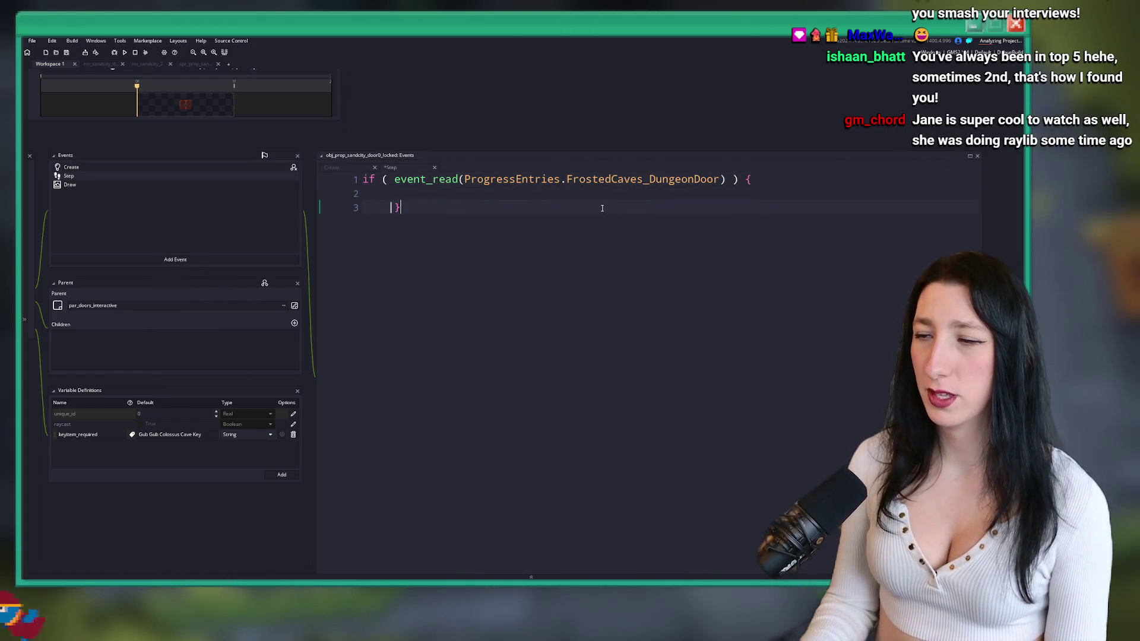
- Use the GubGubColossusDoorUnlocked entry and start 'sprite_index =' in the if body, then pause YouTube
key("ctrl+Tab")
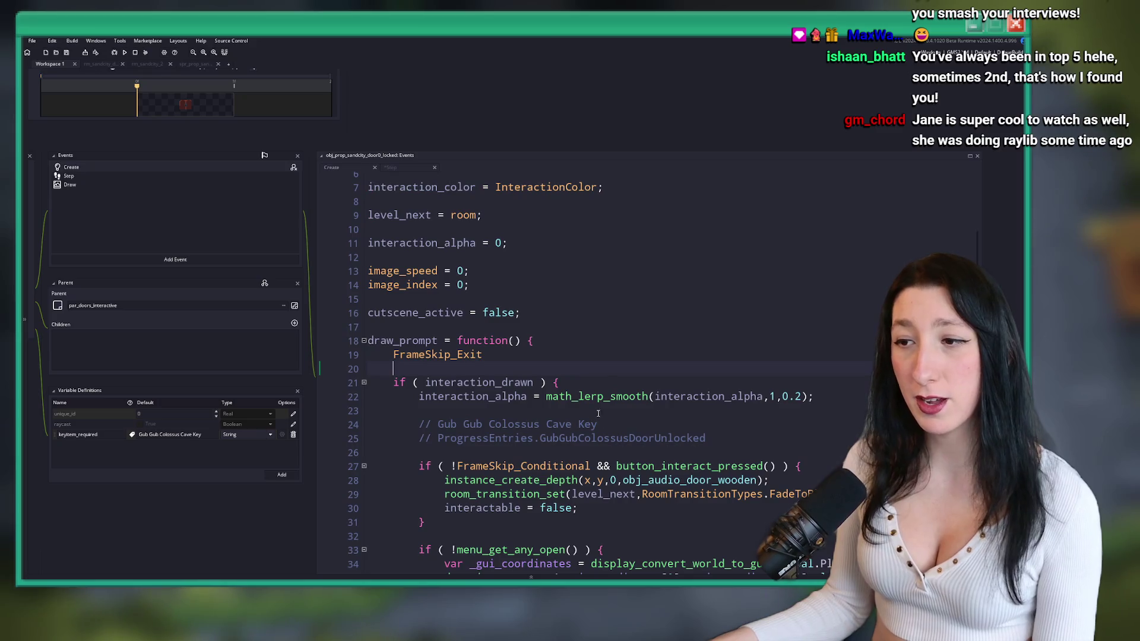
double_click(624, 437)
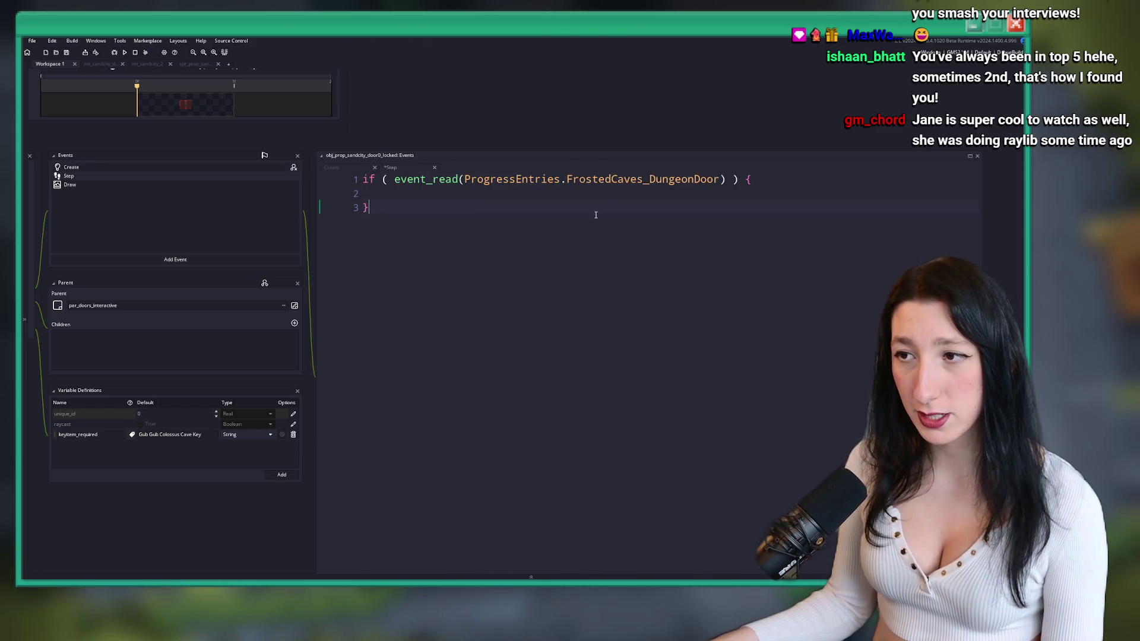
key("ctrl+Tab")
key("Down")
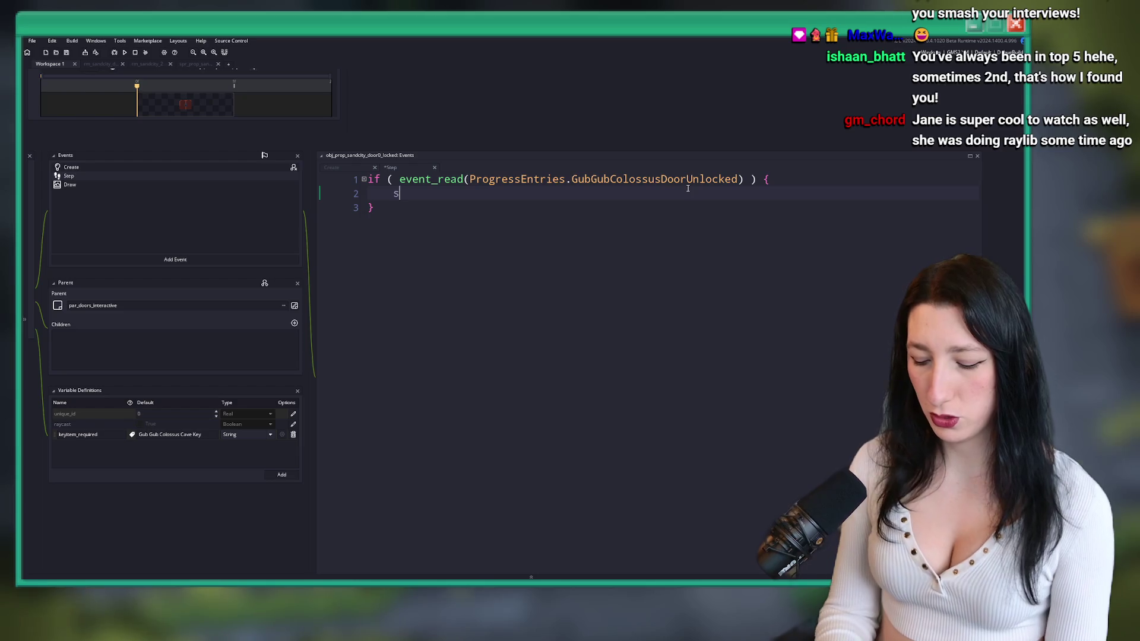
key("BackSpace")
type("_index =")
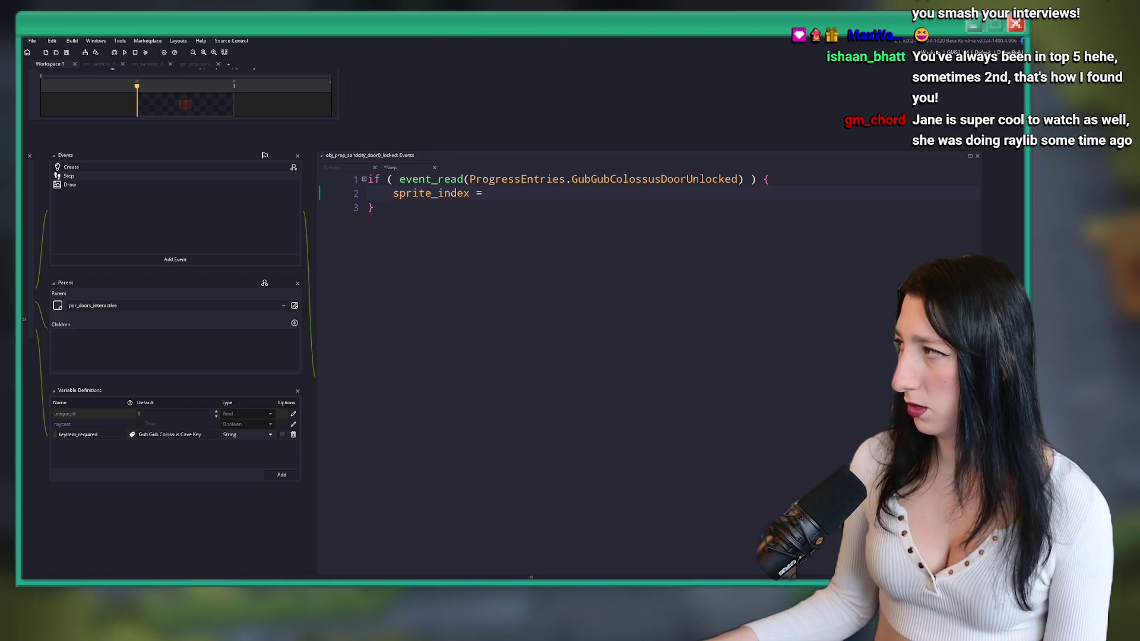
left_click(531, 579)
left_click(413, 325)
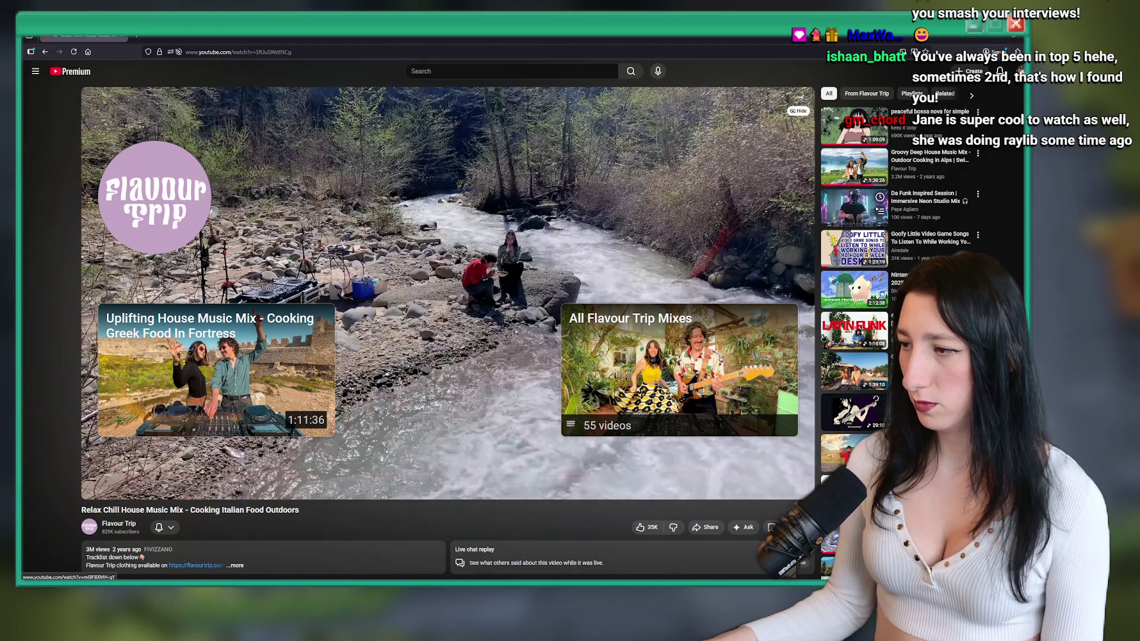
- Play the anime bass-guitar music video on YouTube, then go back to GameMaker
left_click(854, 411)
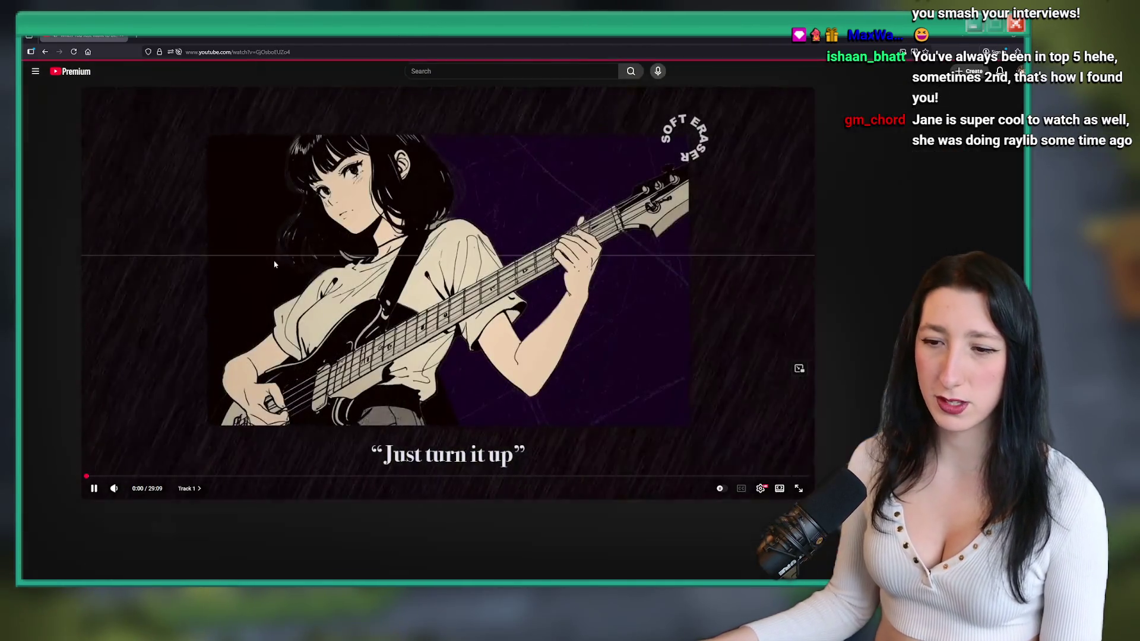
key("alt+Tab")
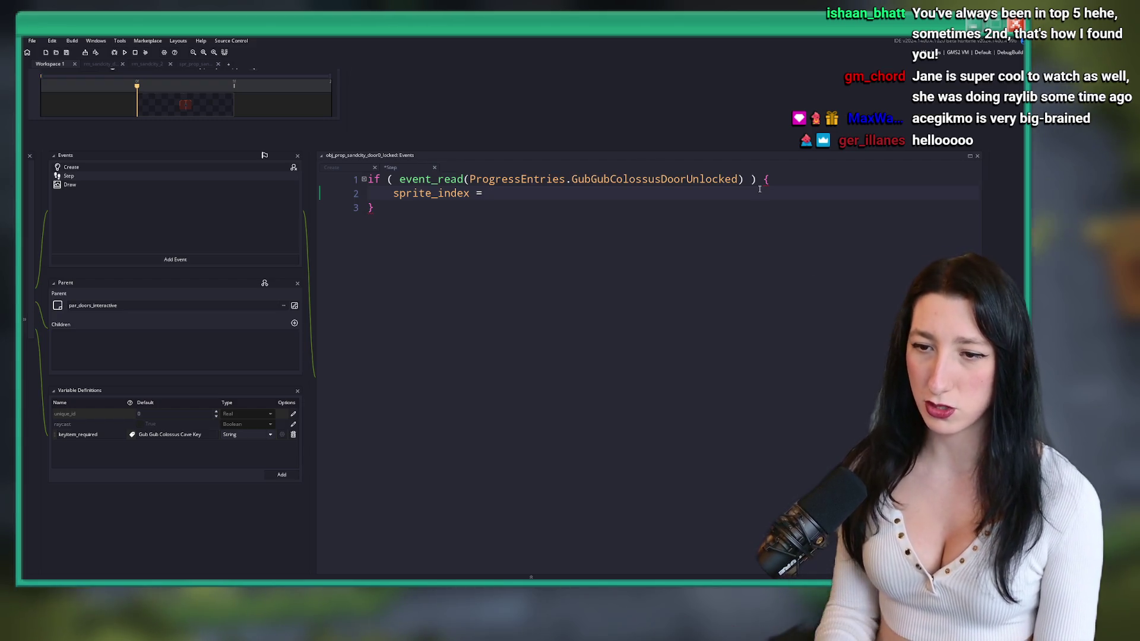
- Complete the Step assignment with spr_prop_sandcity_door0; and switch to the Create event
scroll(687, 198, "left", 3)
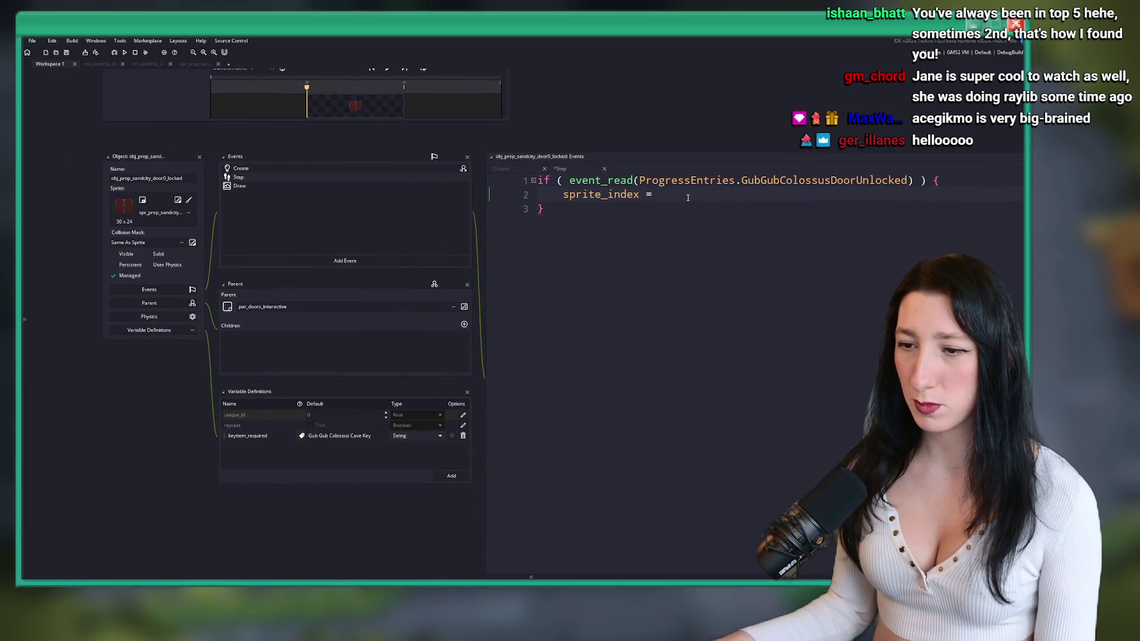
type("sr")
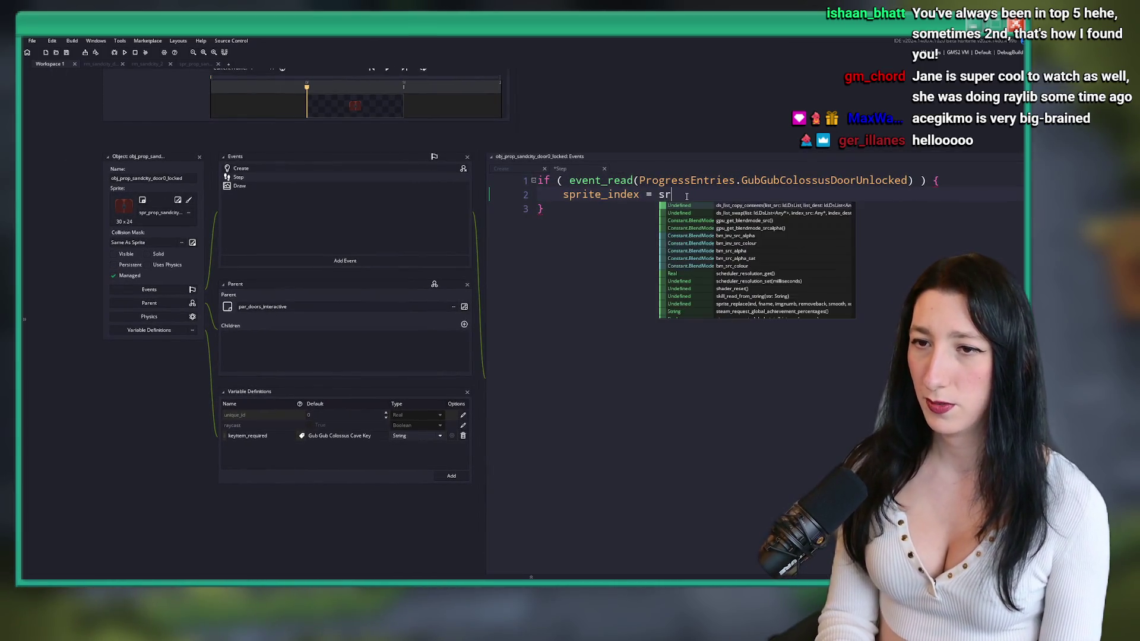
key("BackSpace")
type("pr_pro")
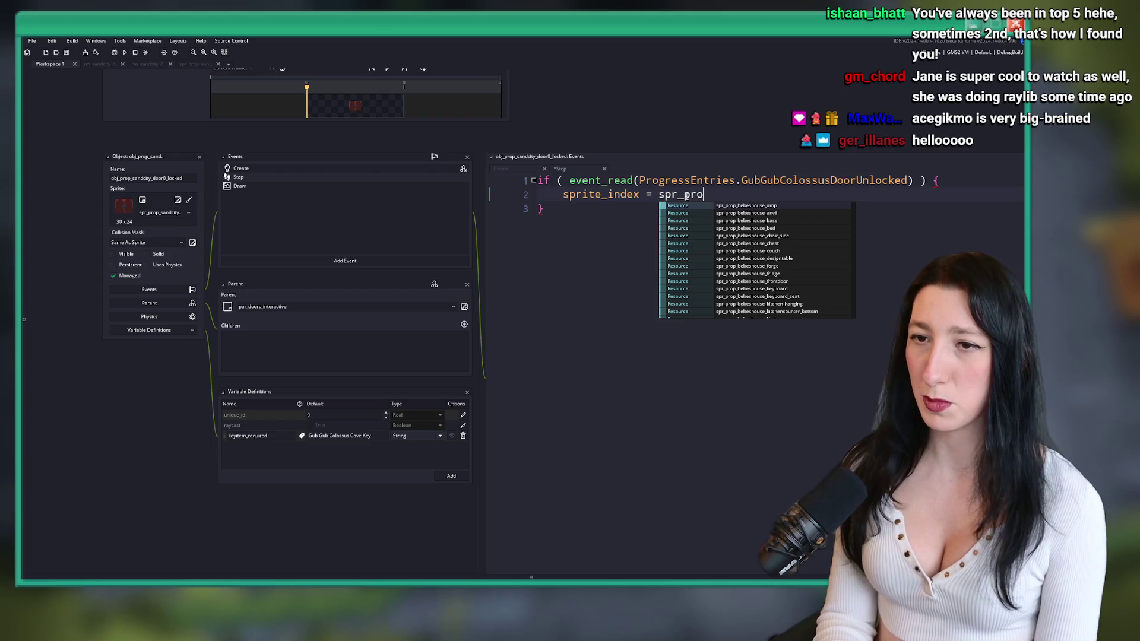
type("p_sandcity_doo")
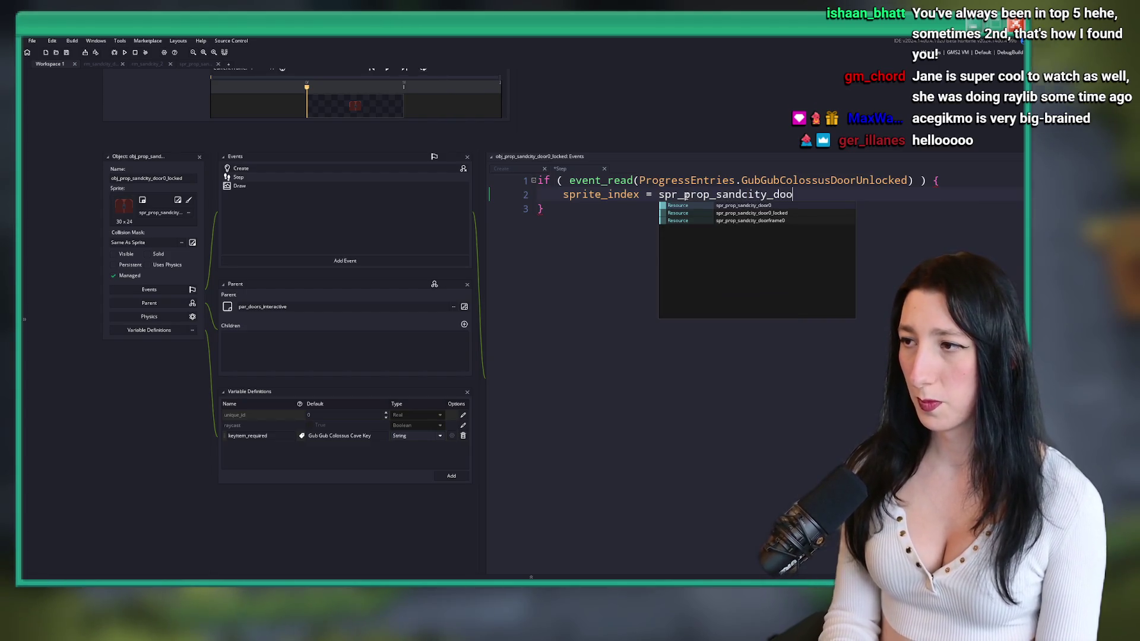
type("r0;")
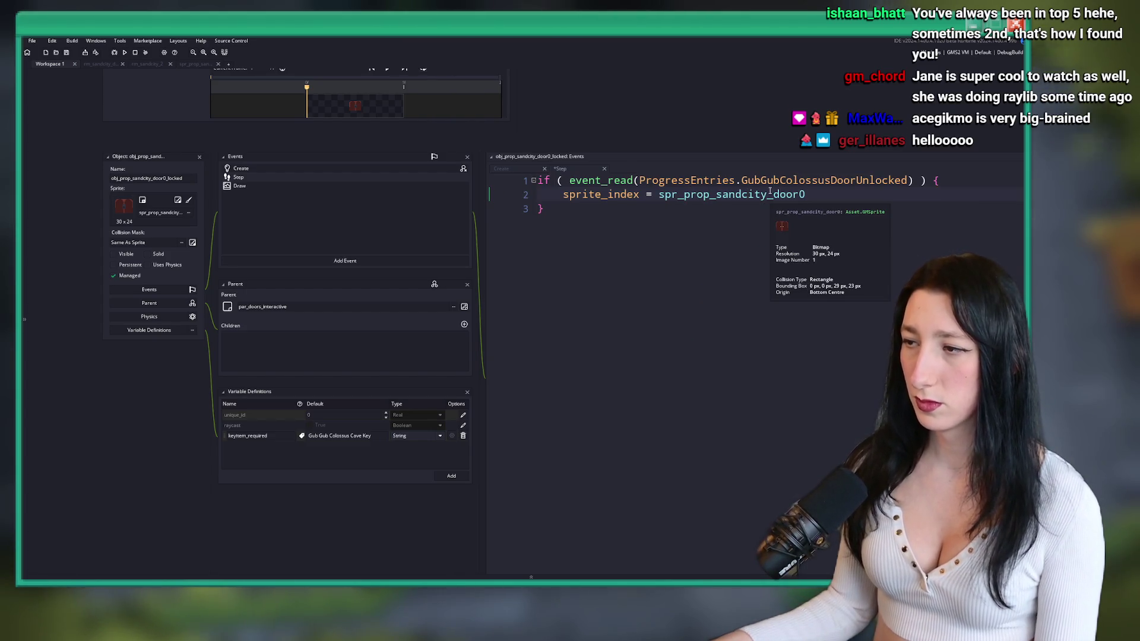
left_click(501, 168)
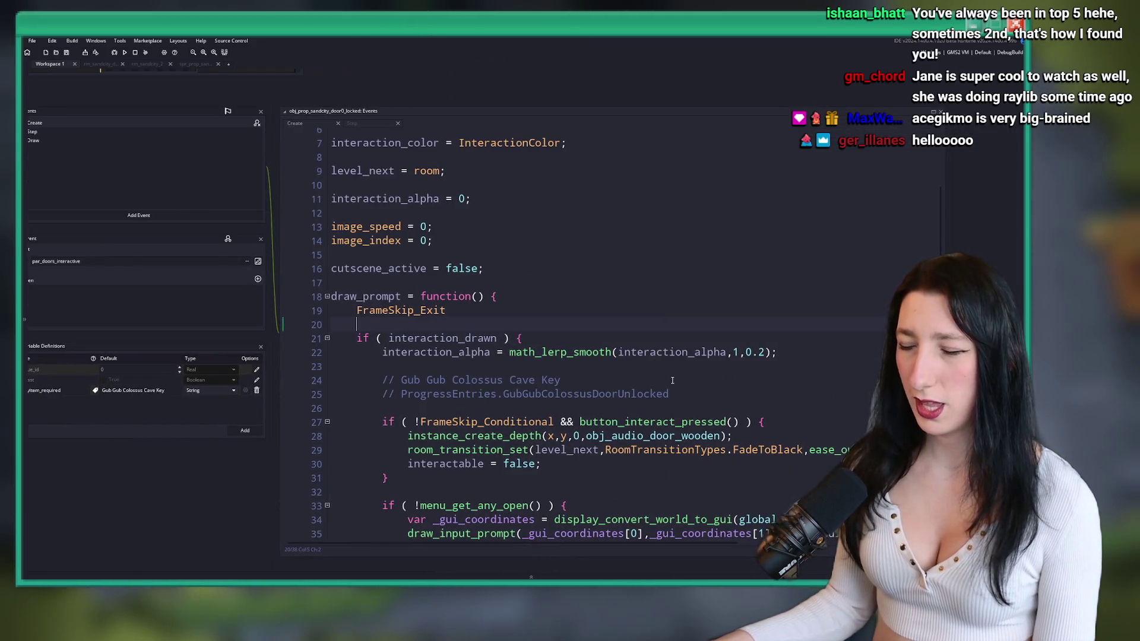
- Inside the interact check, add an if (event_read(ProgressEntries.GubGubColossusDoorUnlocked)) { } block
mouse_move(565, 380)
left_mouse_down()
mouse_move(670, 394)
mouse_move(410, 394)
mouse_move(677, 397)
left_mouse_up()
key("ctrl+c")
scroll(707, 383, "down", 1)
left_click(731, 372)
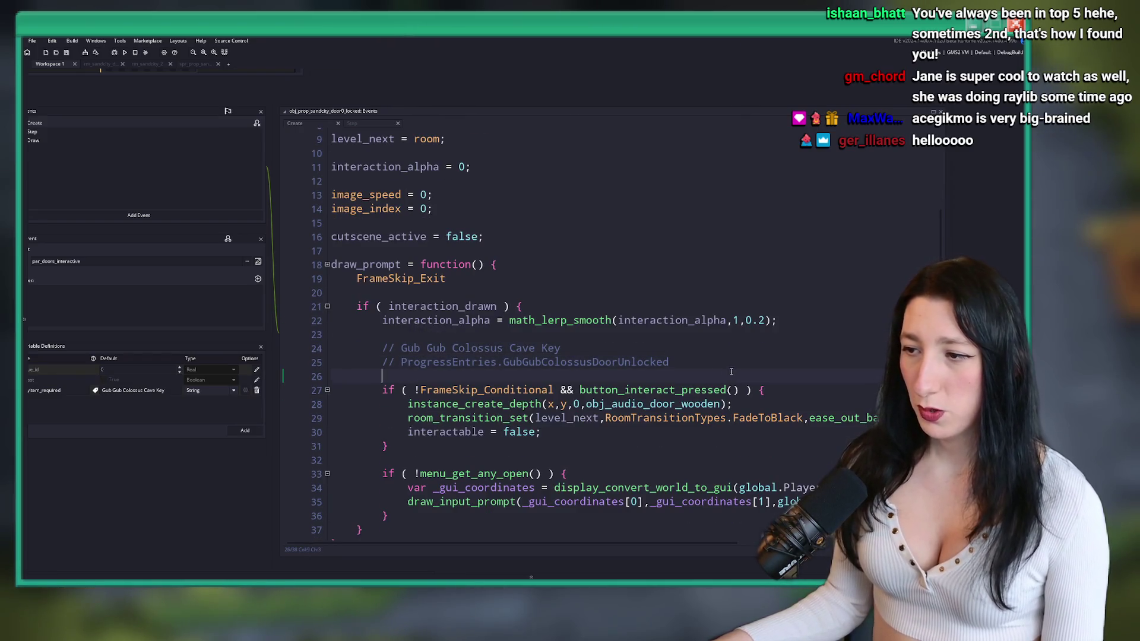
left_click(805, 396)
key("Return")
type("if")
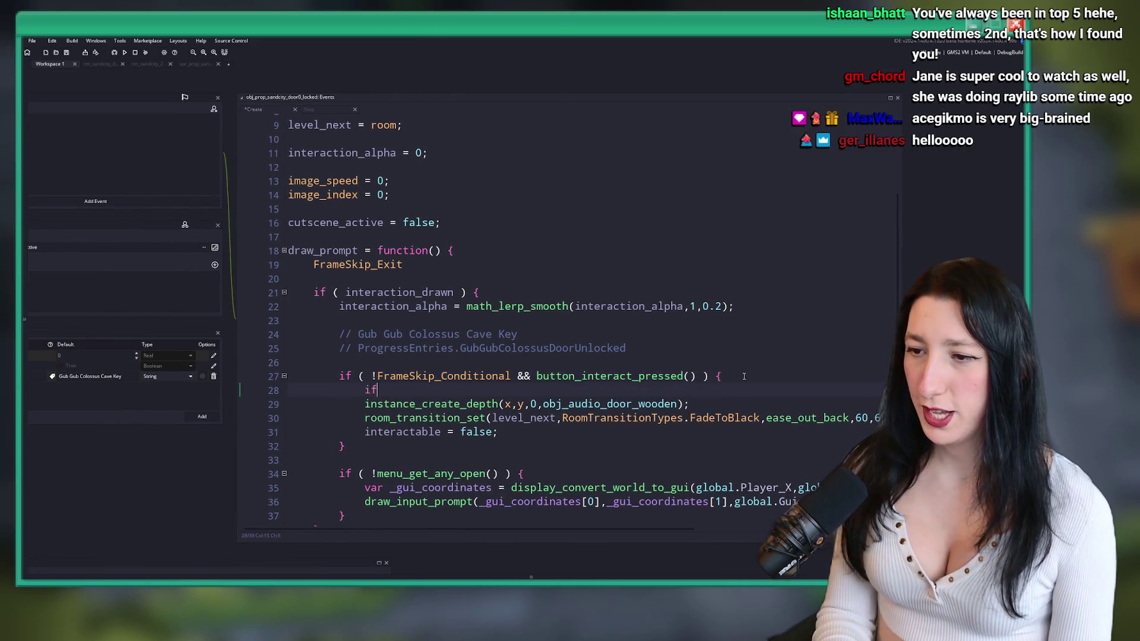
type(" ( ")
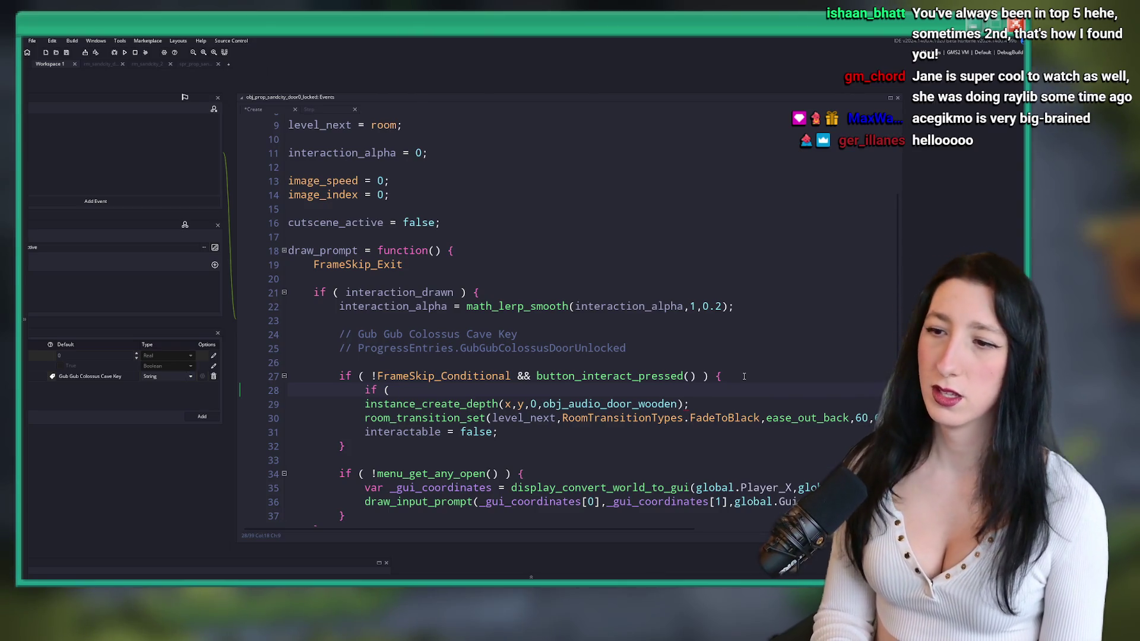
type("progress_")
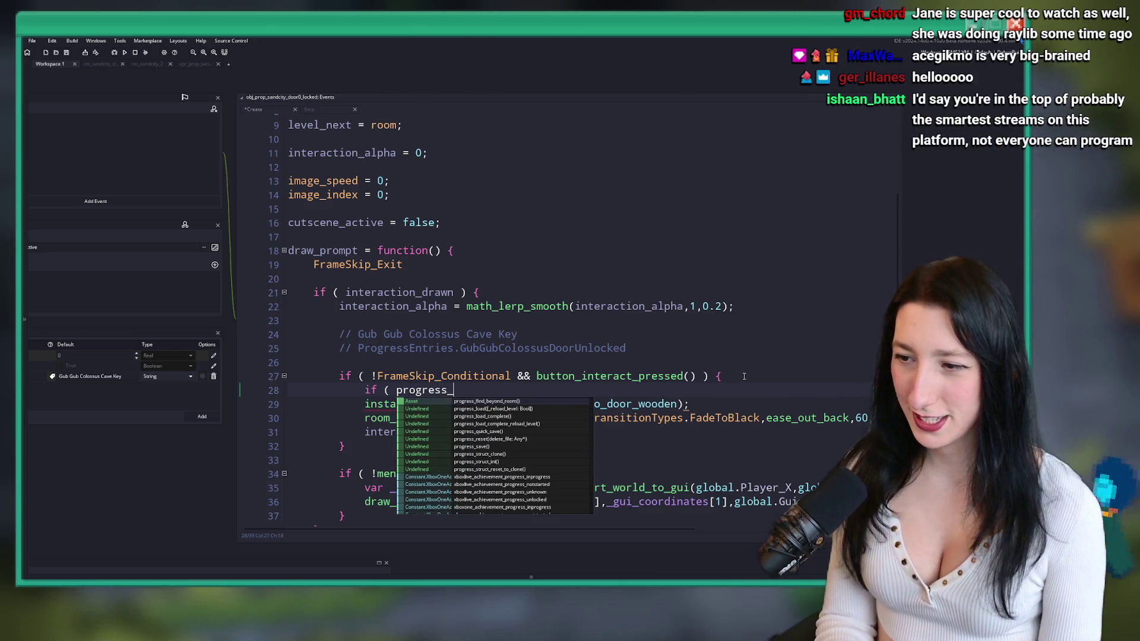
type("r")
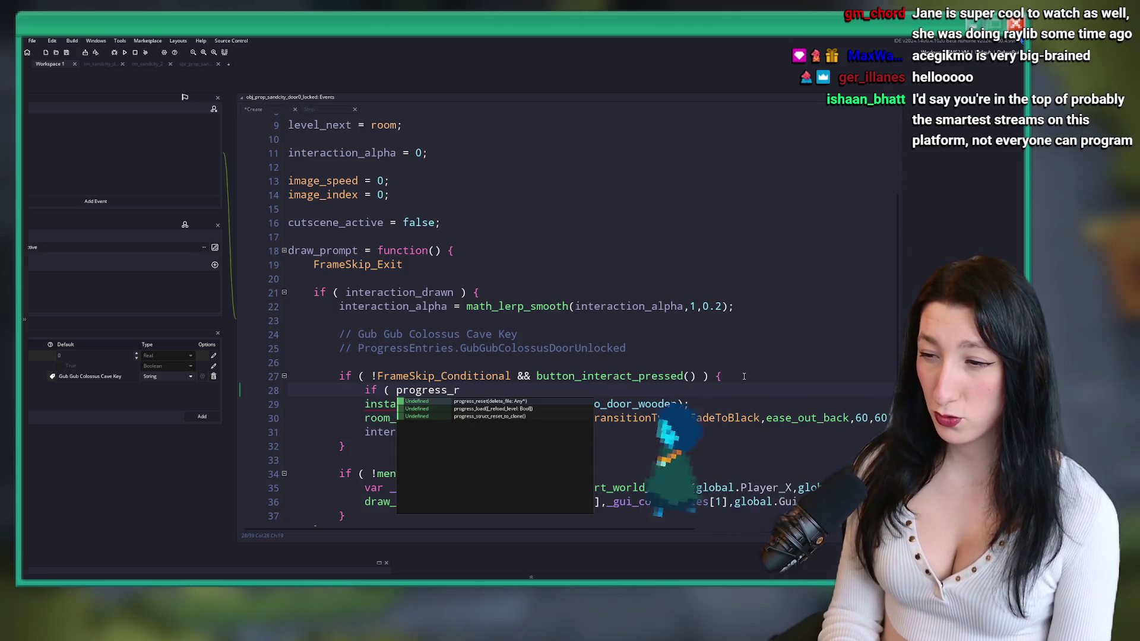
key("BackSpace")
key("BackSpace")
key("BackSpace")
key("BackSpace")
key("BackSpace")
key("BackSpace")
type("ent")
key("BackSpace")
key("BackSpace")
key("BackSpace")
type("rogr")
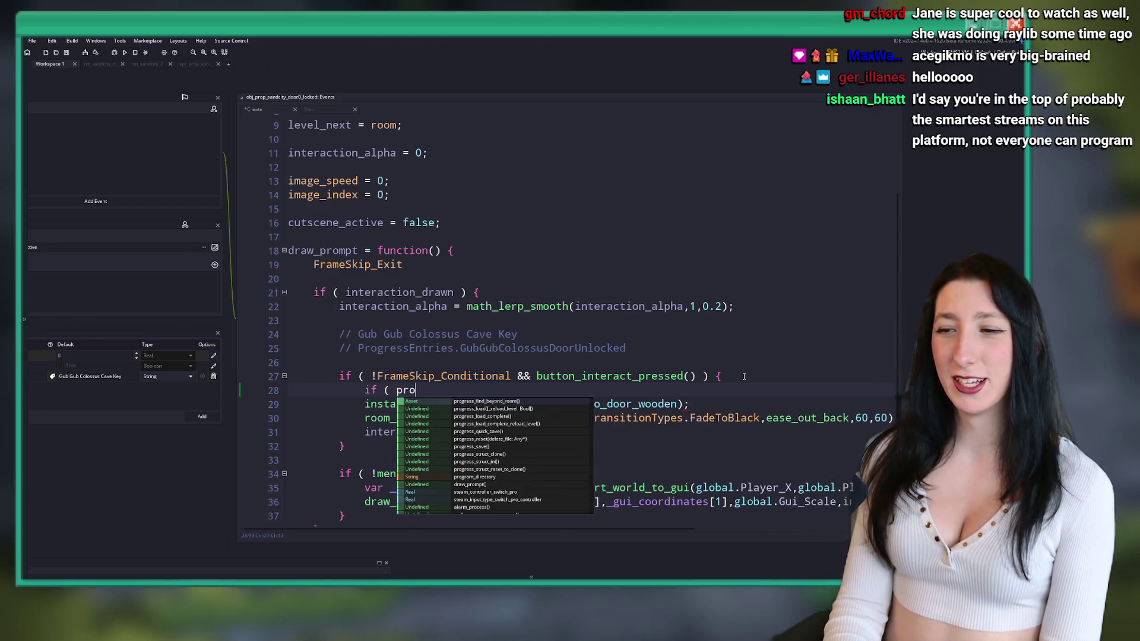
key("BackSpace")
key("BackSpace")
key("BackSpace")
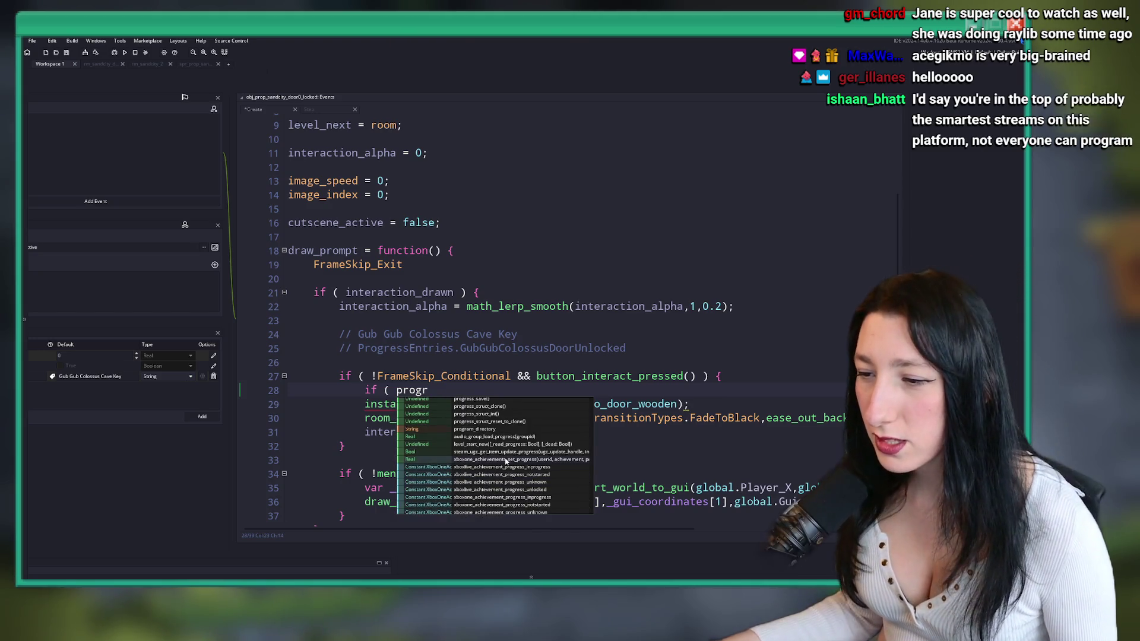
key("BackSpace")
key("BackSpace")
type("_read(ProgressEntries.GubGubColossusDoorUnlocked")
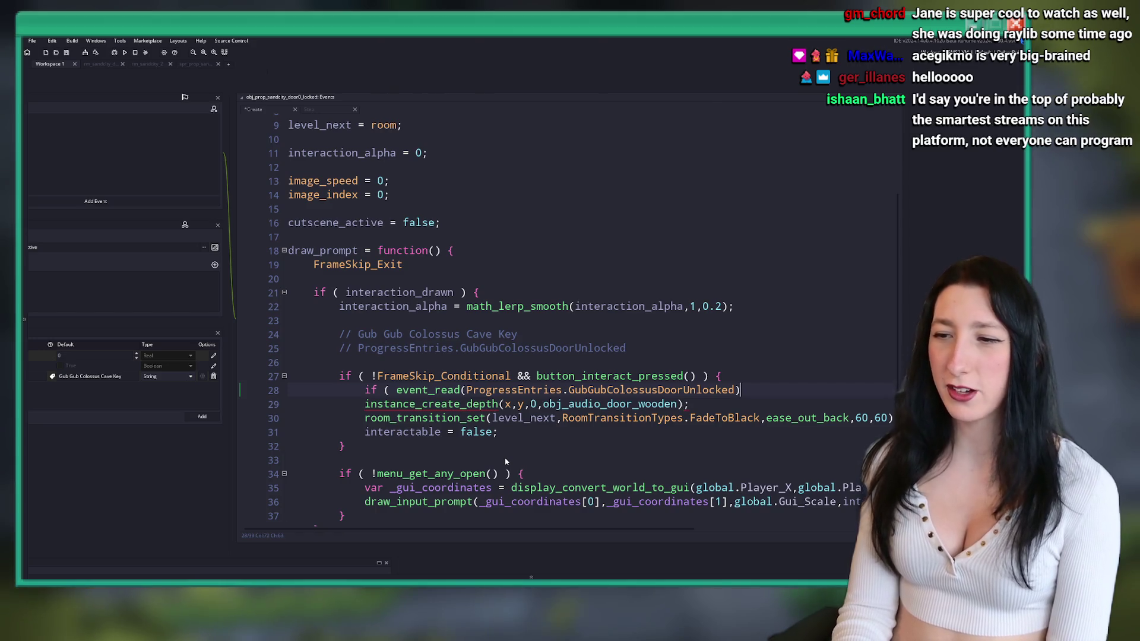
type(") ) {")
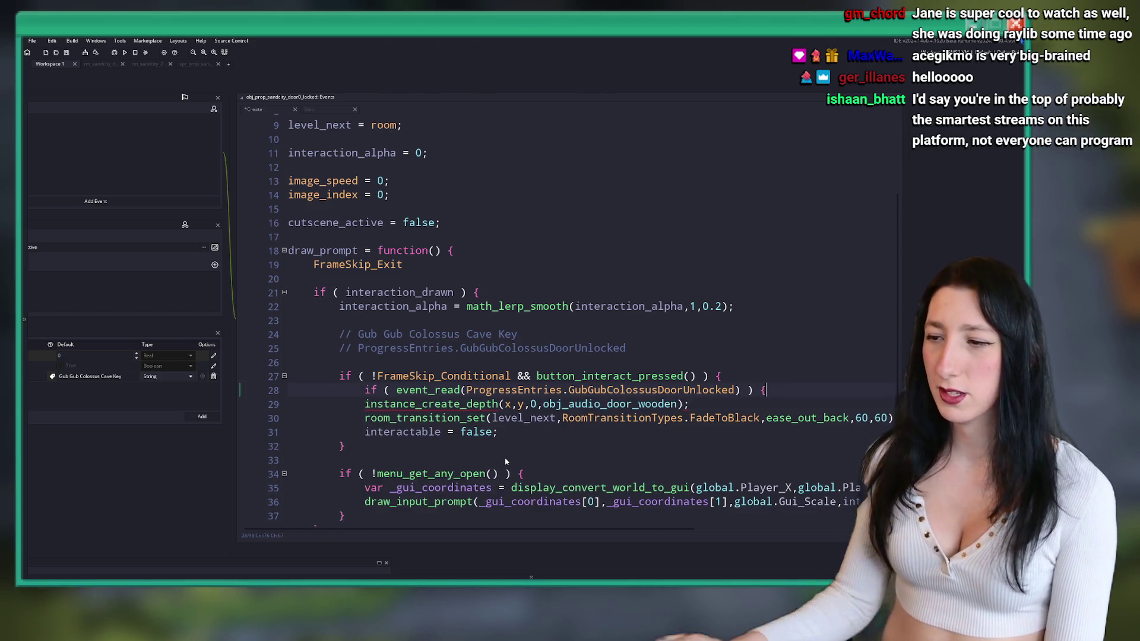
key("Return")
type("}")
- Indent the sound, transition and interactable lines into the unlock check and start an else
left_click_drag(291, 403, 502, 434)
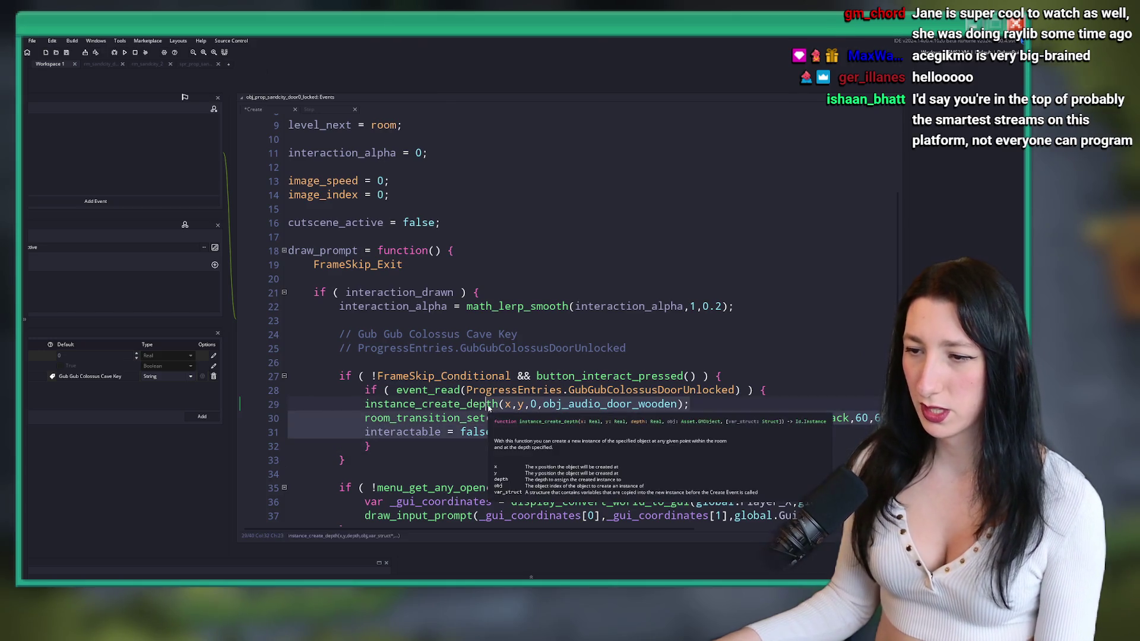
key("Tab")
left_click(550, 434)
key("F12")
key("F12")
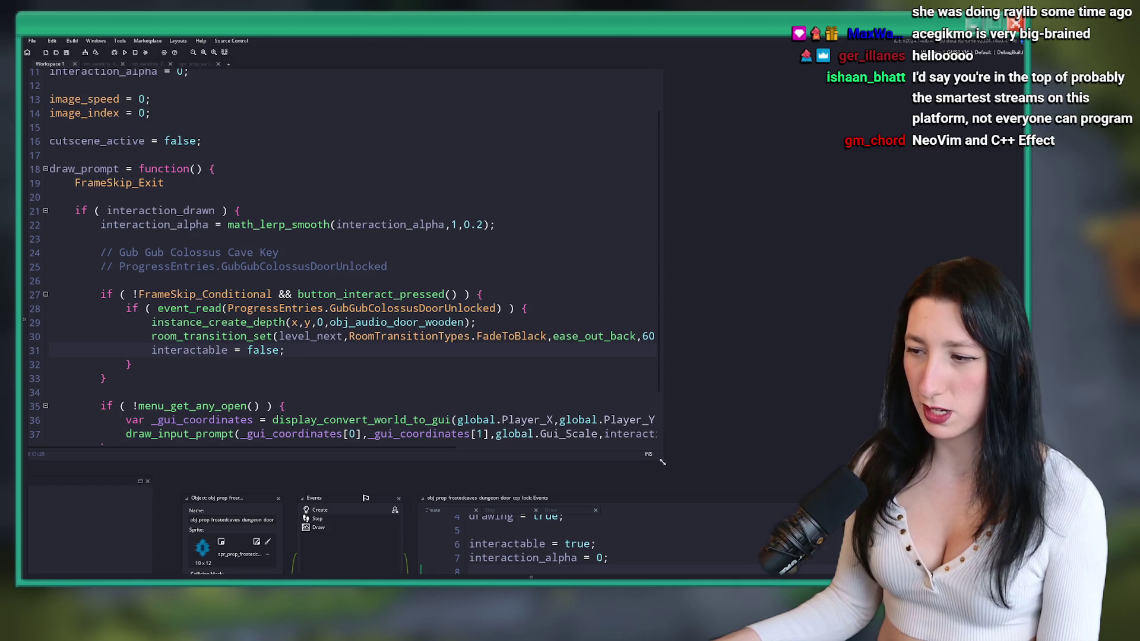
key("Down")
key("Down")
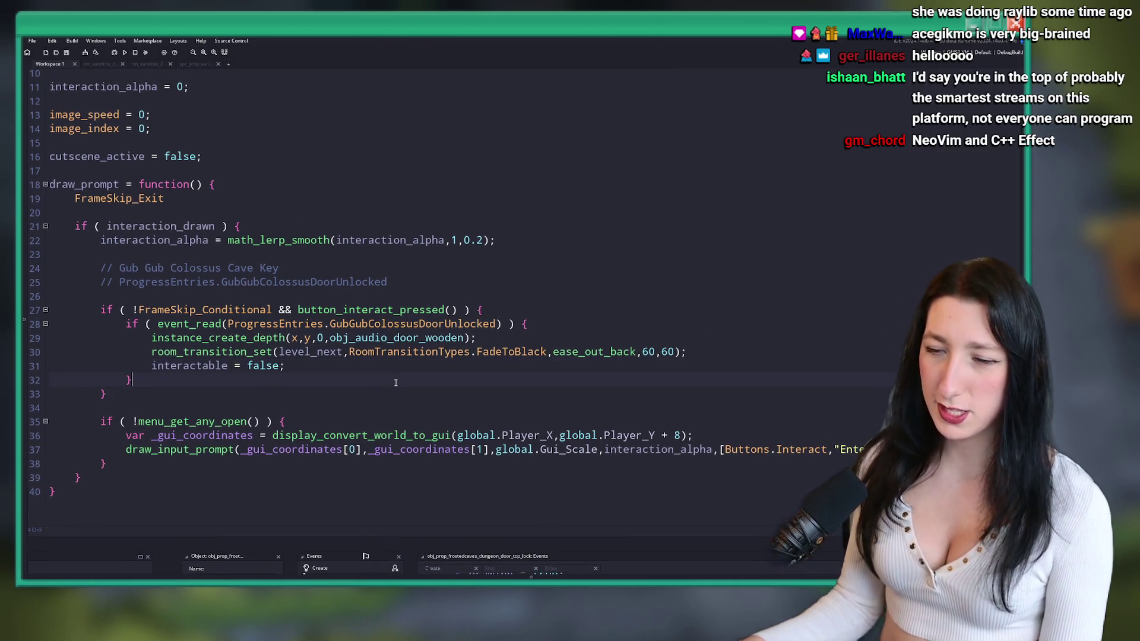
type(" else {")
key("Return")
- Write event_write(ProgressEntries.GubGubColossusDoorUnlocked,true); inside the else branch
type("}")
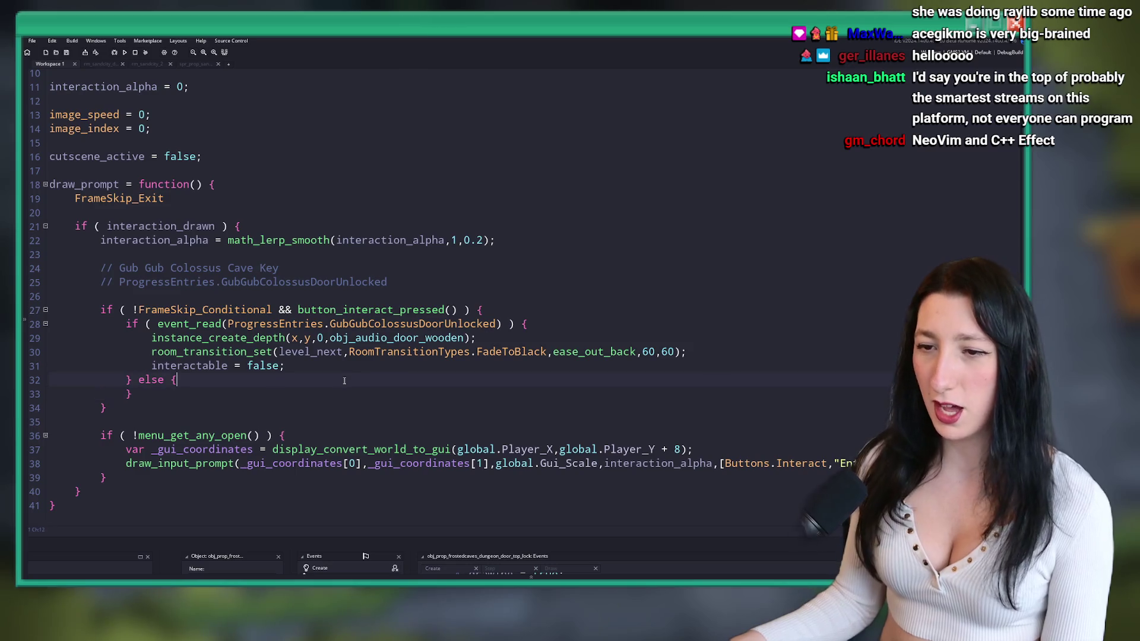
key("Return")
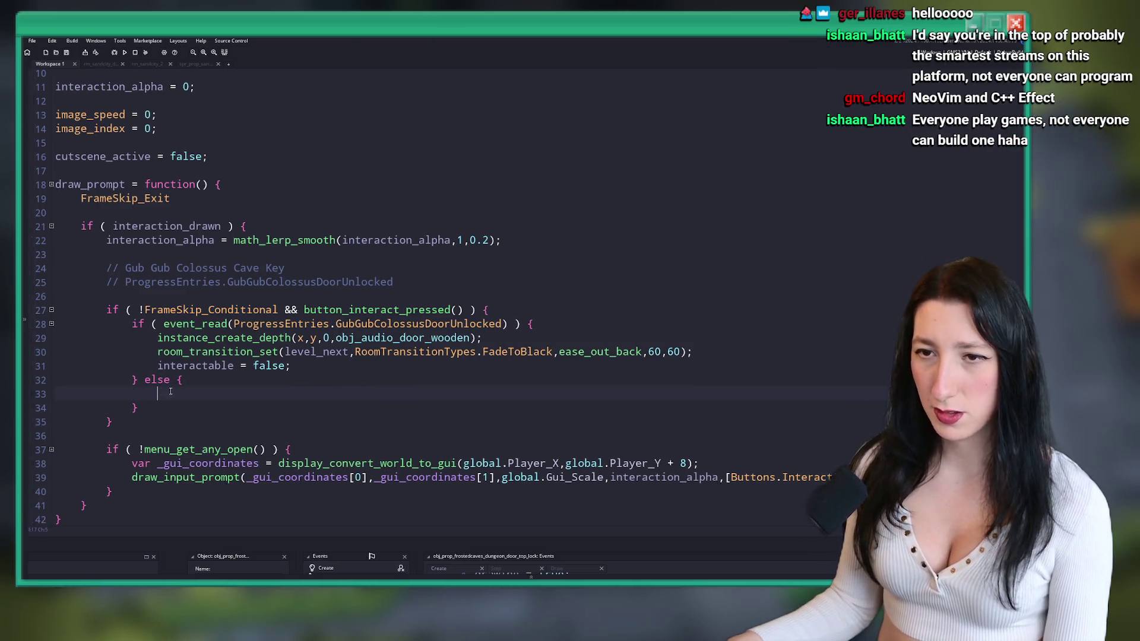
key("ctrl+v")
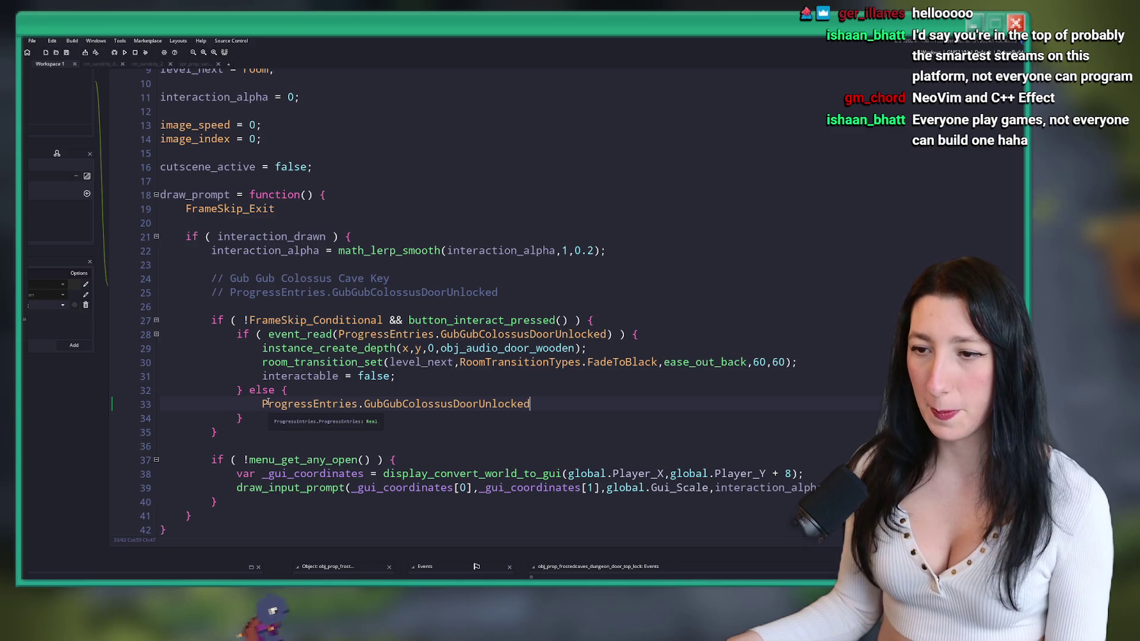
key("ctrl+z")
type("event_write(")
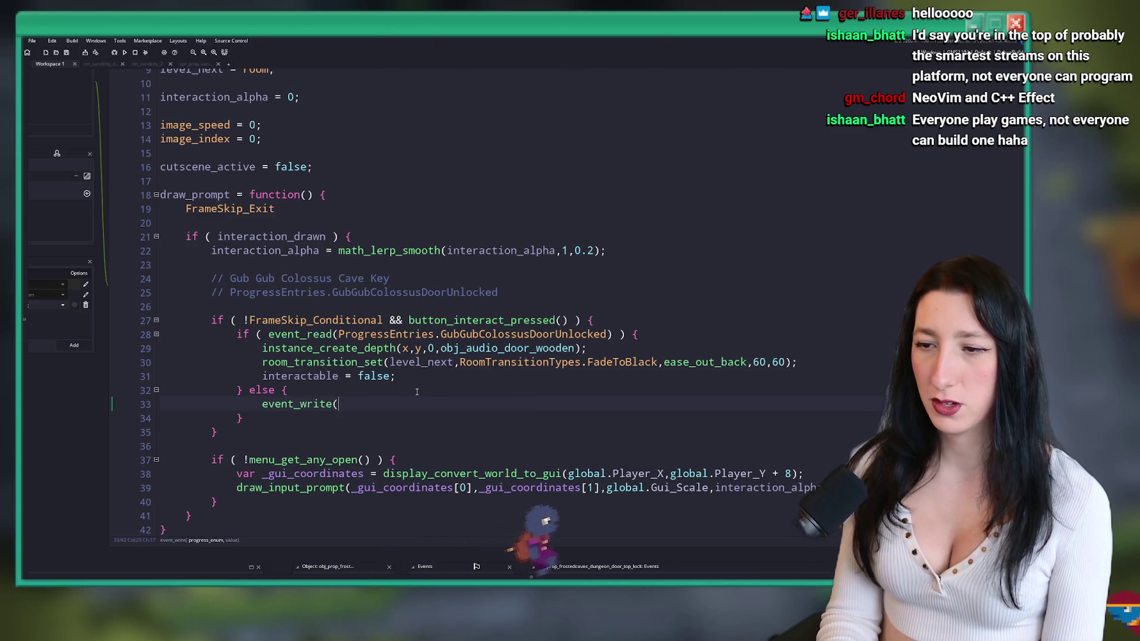
type("ProgressEntries.GubGubColossusDoorUnlocked")
type(",true);")
- Turn the else into an else-if with an empty condition, leaving event_write uncommented
key("Up")
key("Left")
key("Left")
type("if (")
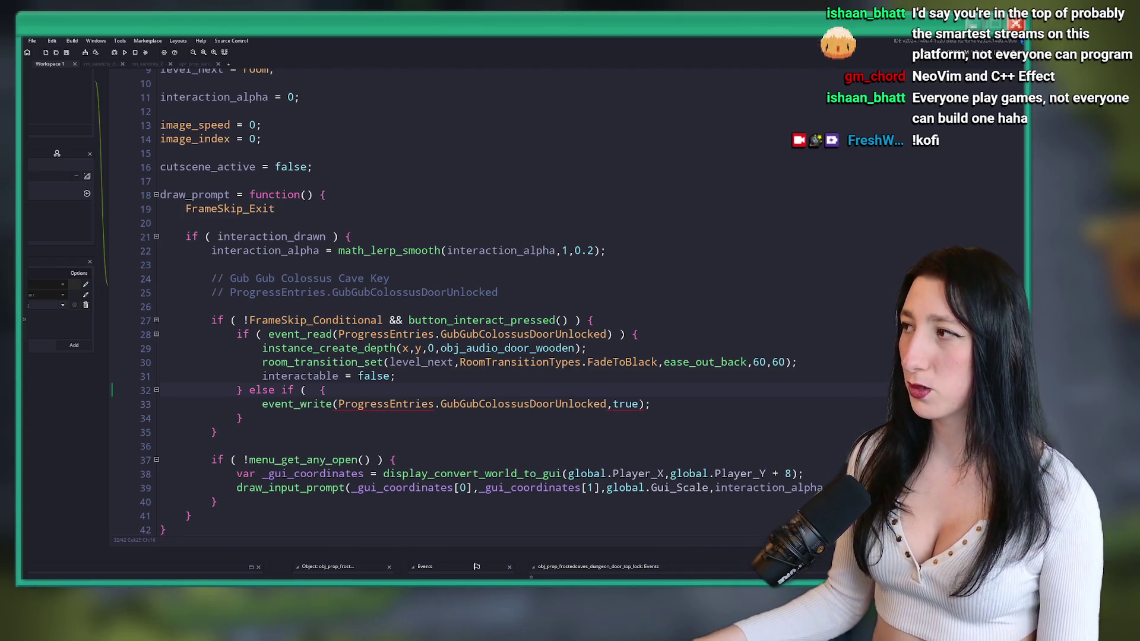
left_click(632, 383)
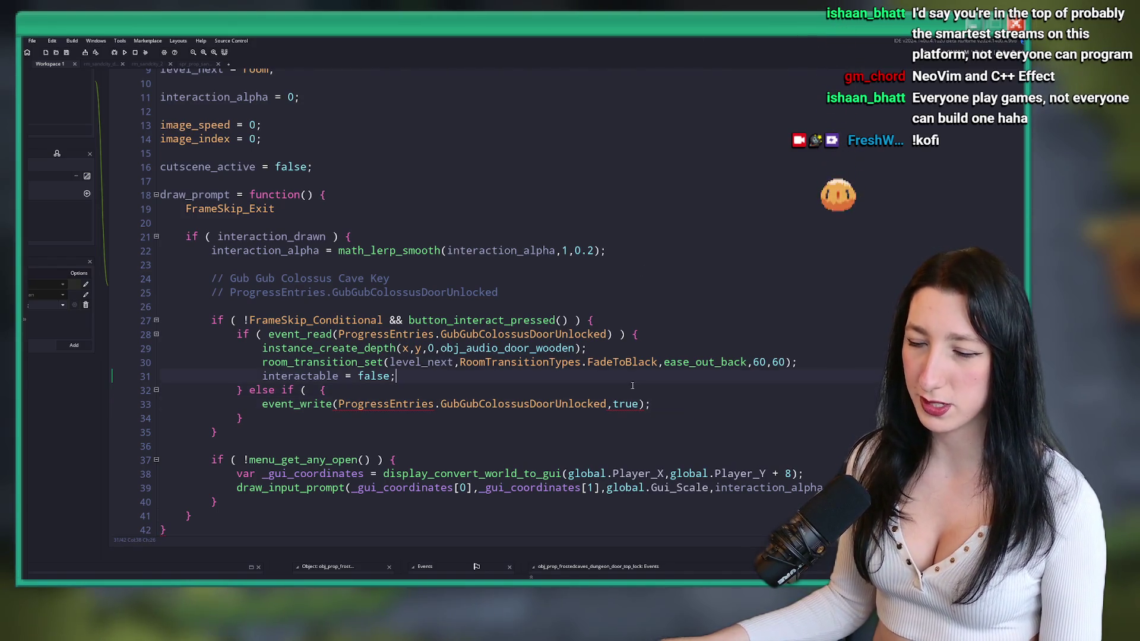
left_click(653, 404)
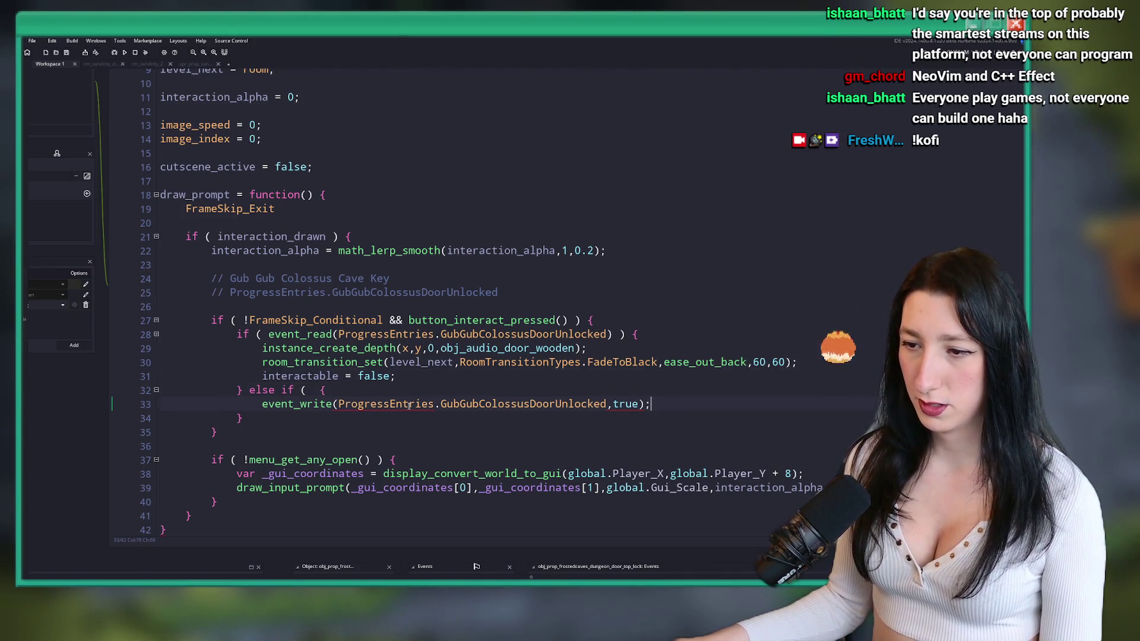
mouse_move(401, 406)
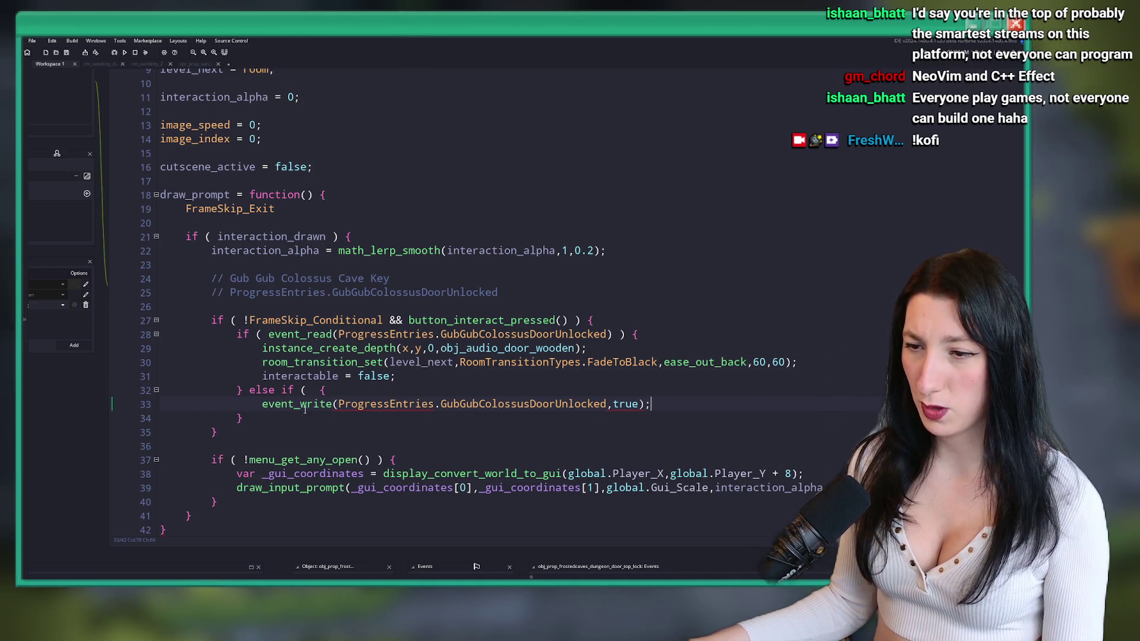
type("//")
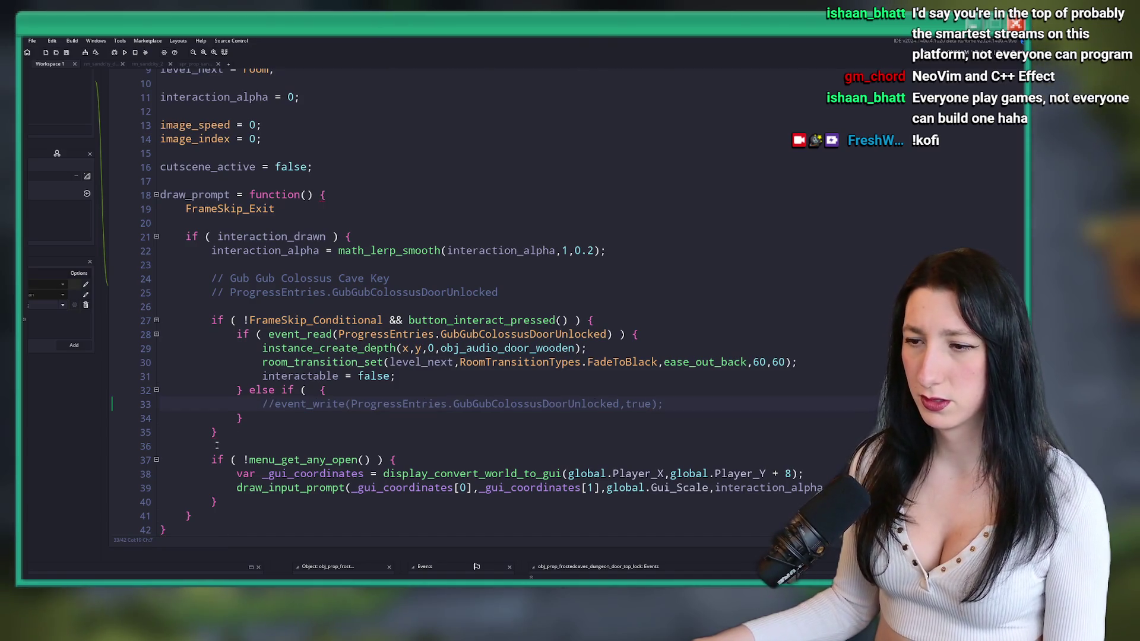
key("BackSpace")
key("BackSpace")
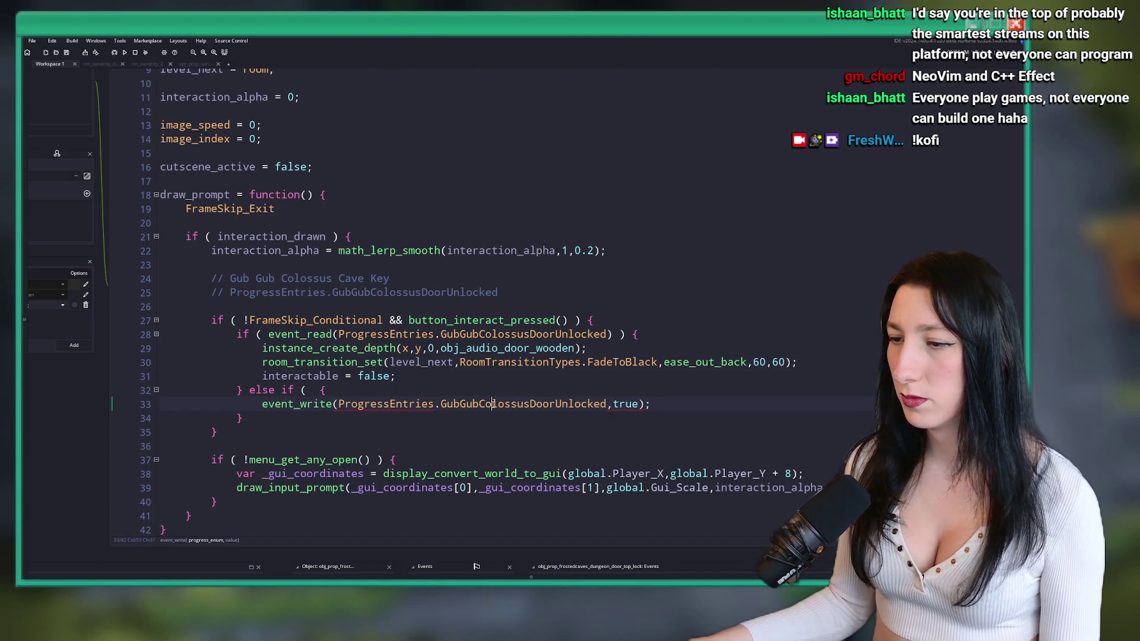
- Fix line 113 of the ProgressEntries enum to GubGubColossusDoorUnlocked and close the enum script
key("F12")
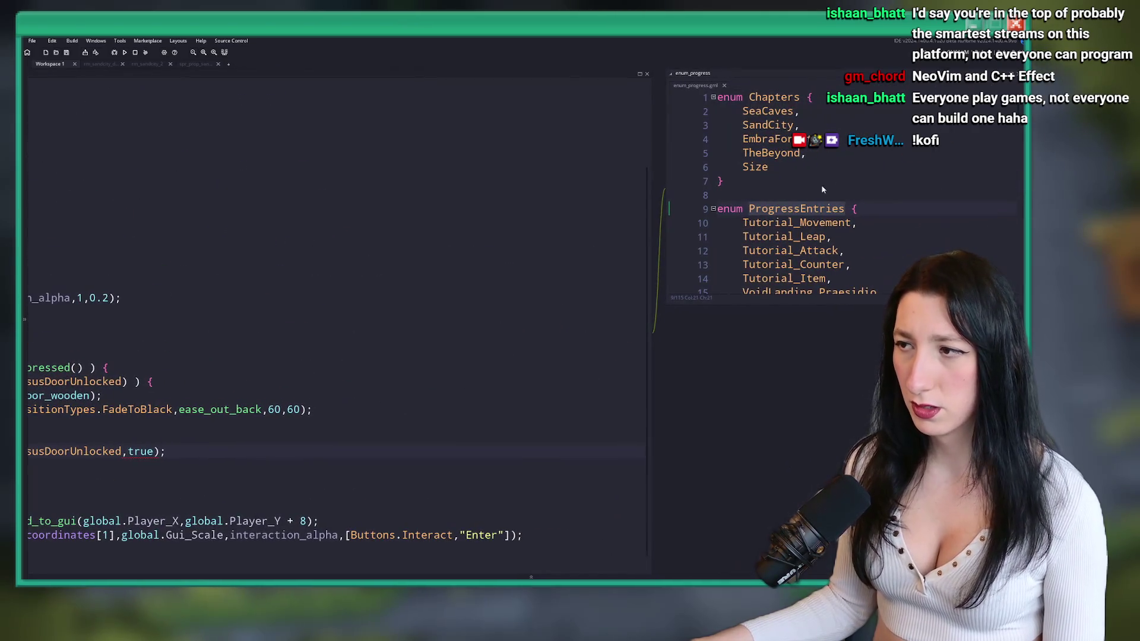
left_click(898, 200)
scroll(694, 206, "down", 20)
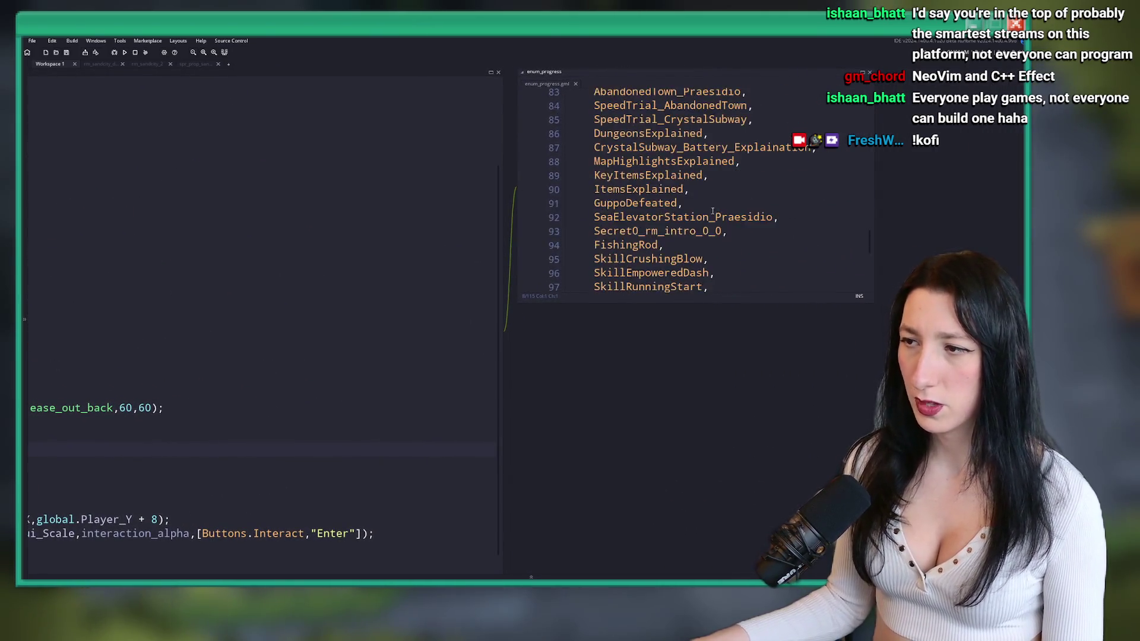
left_click(794, 226)
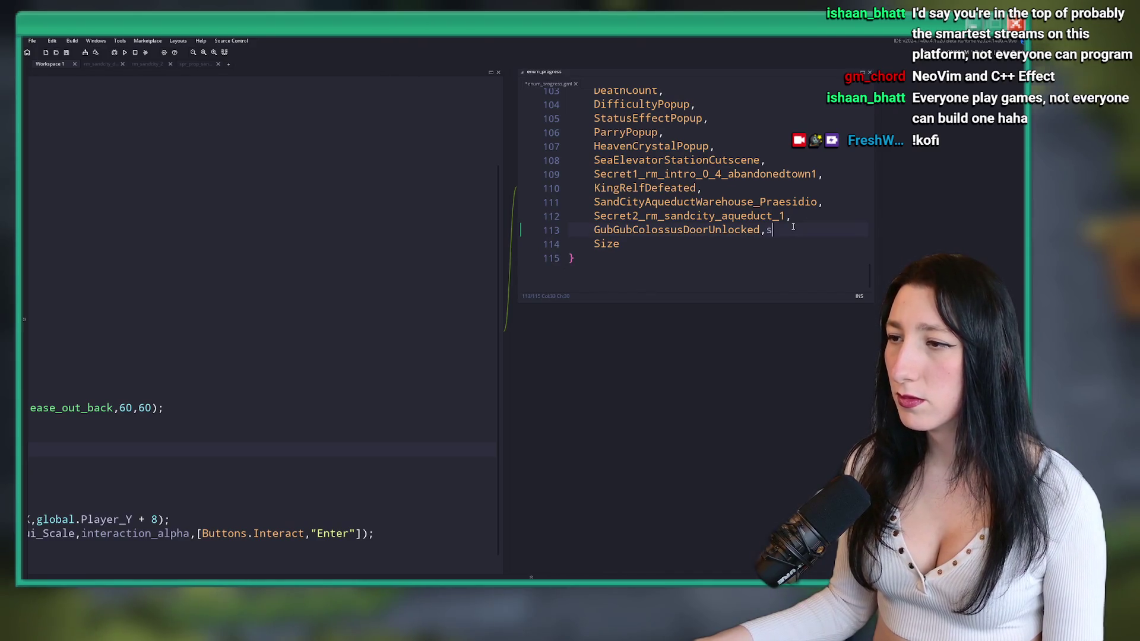
key("BackSpace")
key("BackSpace")
key("BackSpace")
type("ed,s")
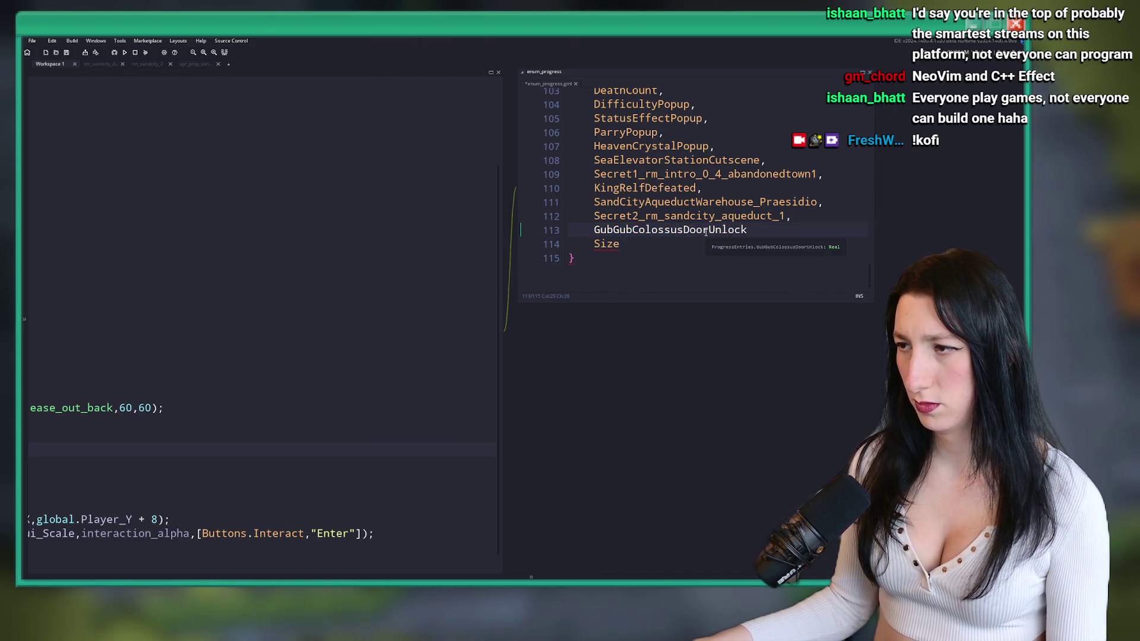
key("ctrl+f")
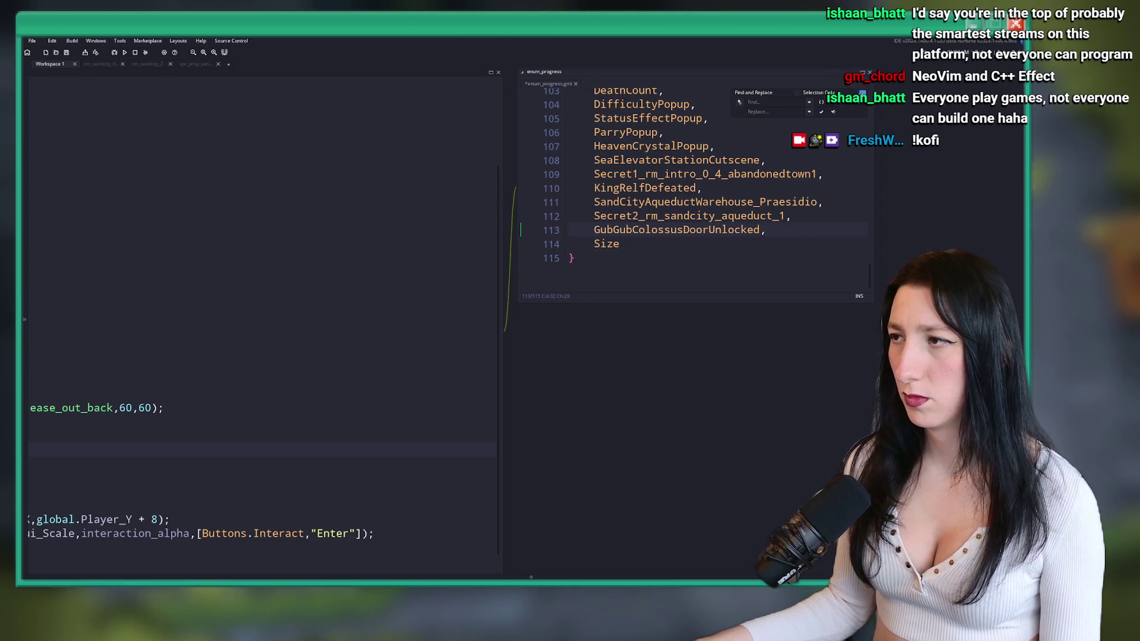
key("Escape")
left_click(729, 217)
double_click(698, 230)
key("ctrl+w")
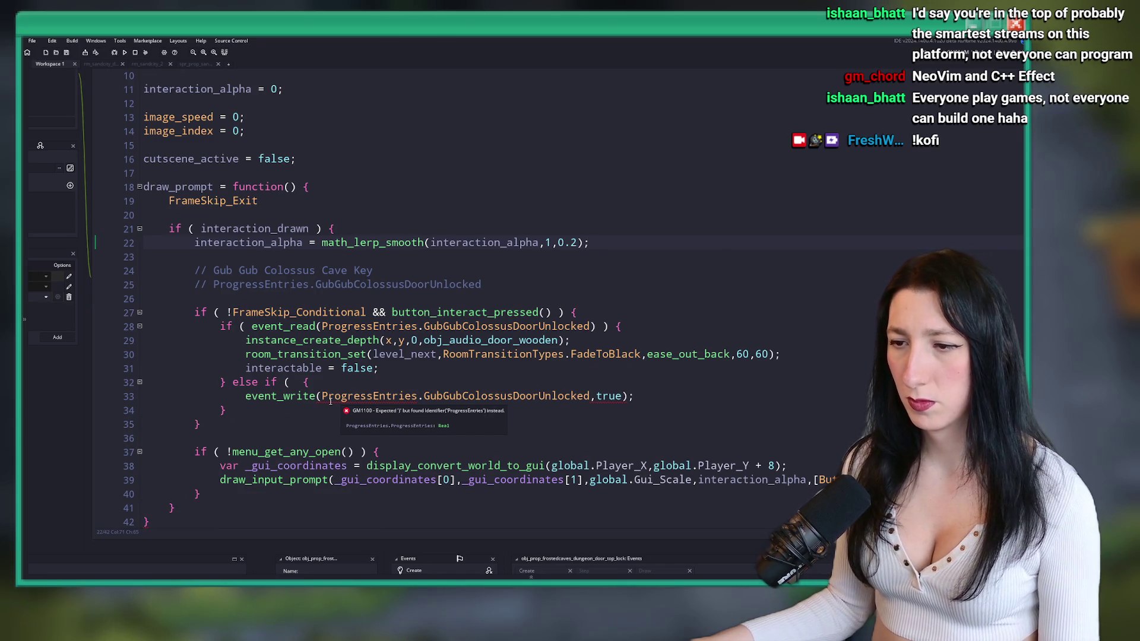
- Set the else-if condition to keyitem_check_held(keyitem_required)
left_click(292, 384)
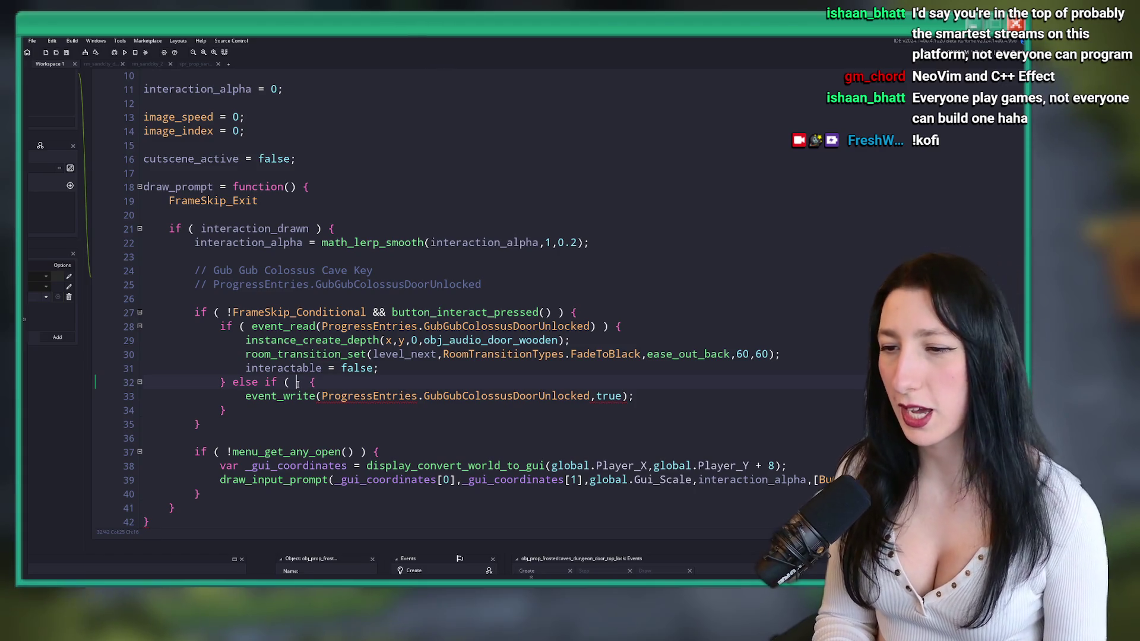
type("ikeyitem_h")
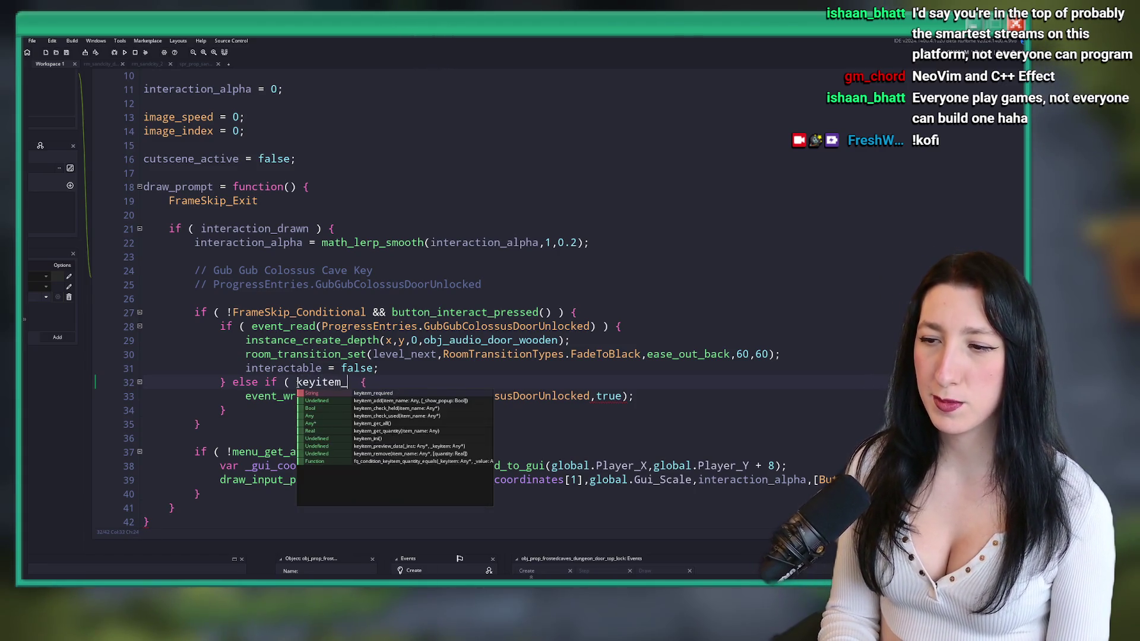
key("Return")
left_click(196, 298)
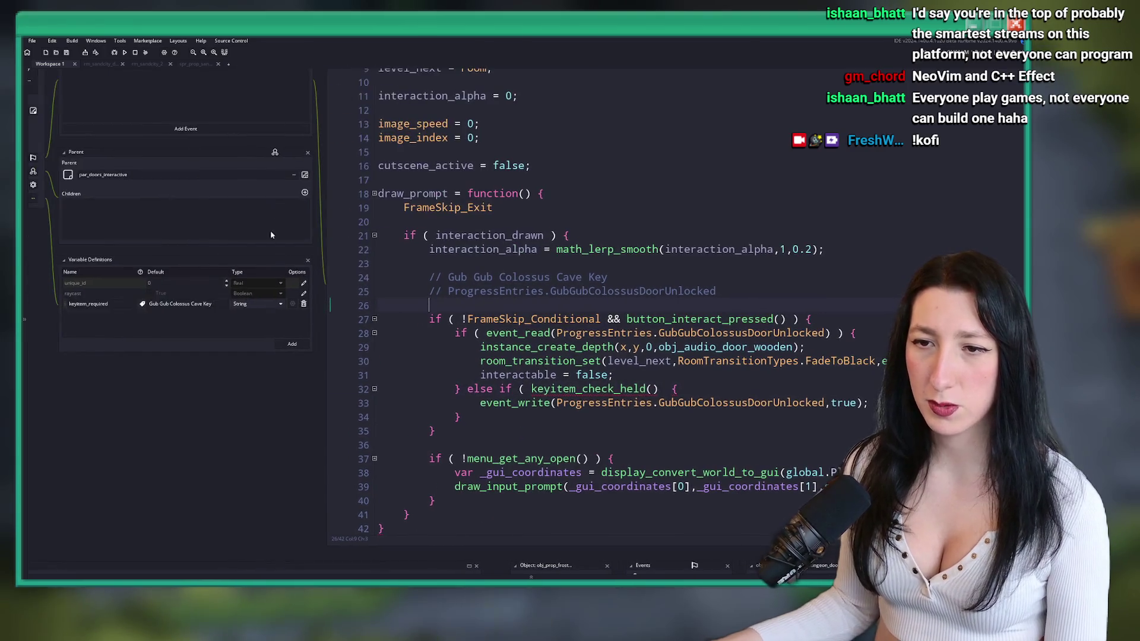
left_click(653, 389)
type("keyitem_required")
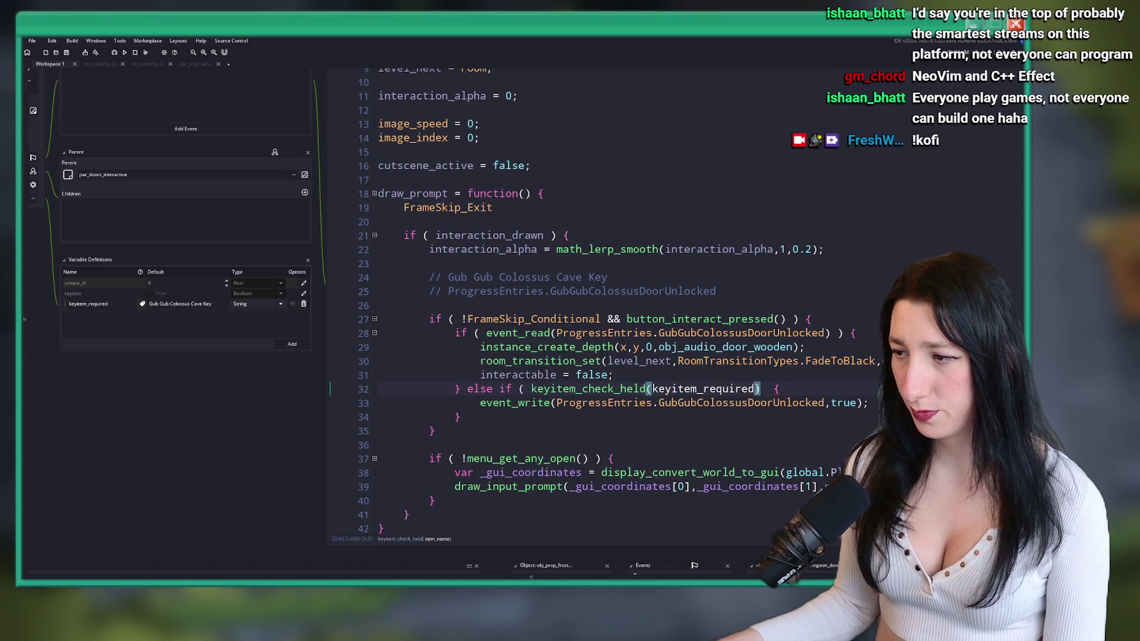
left_click(762, 389)
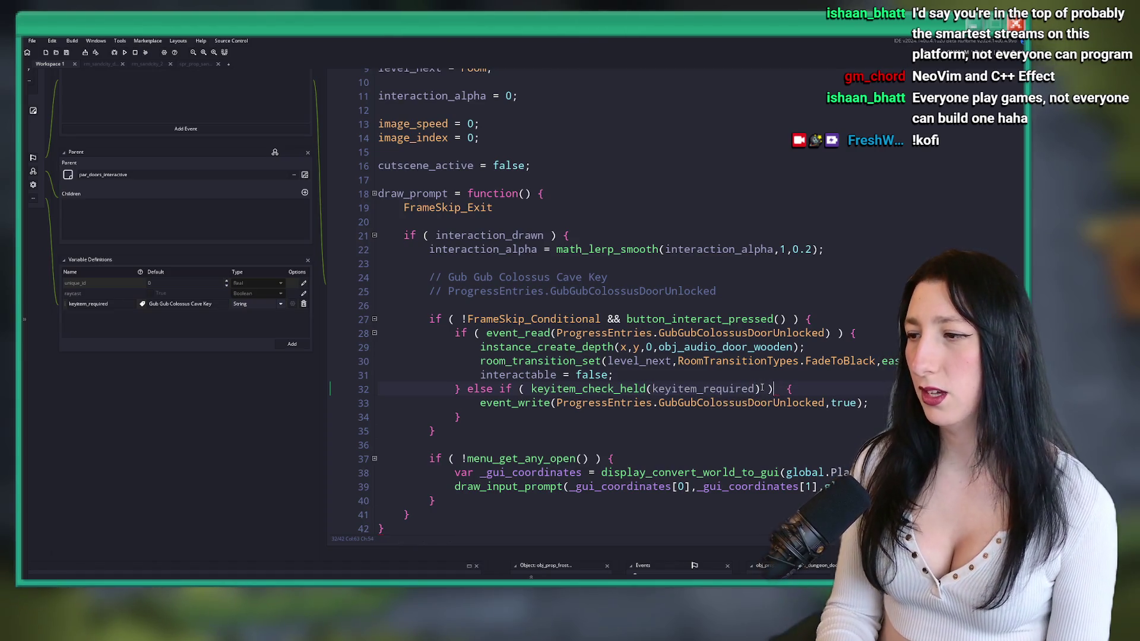
- Add cutscene_active = true; to the else-if branch and to a new final else block
left_click(872, 403)
key("Return")
type("true; }")
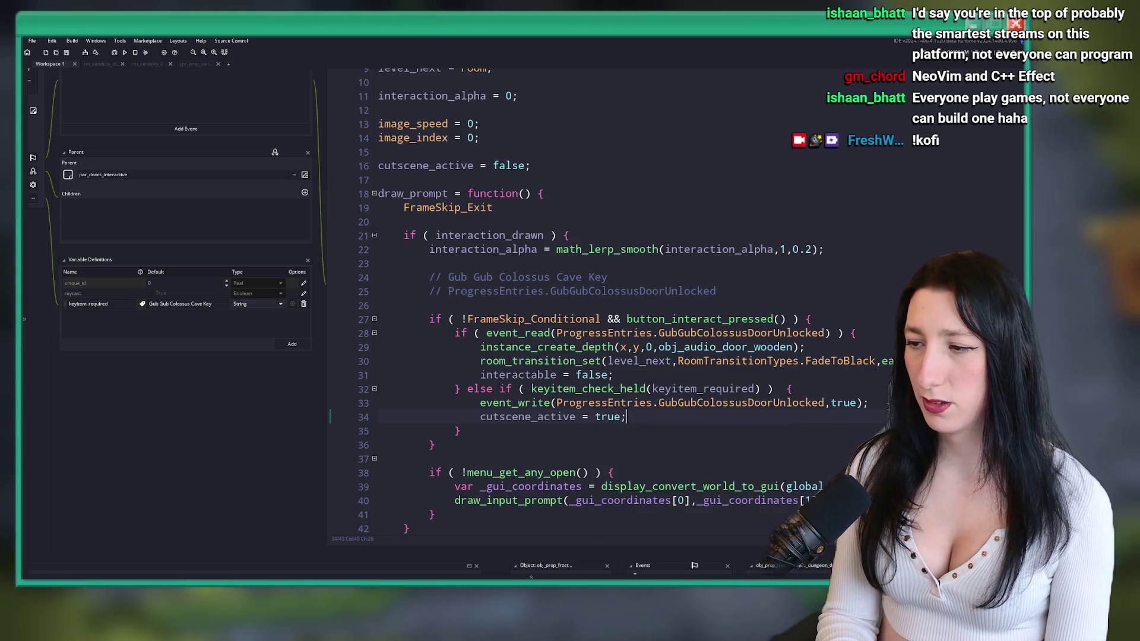
type(" else {")
key("Return")
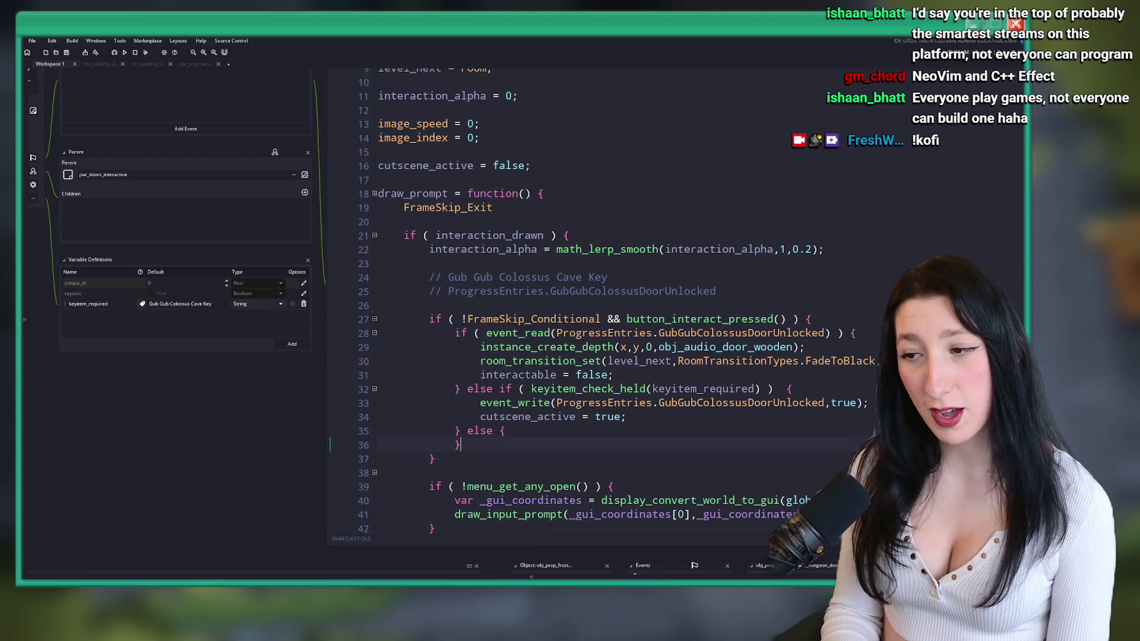
key("Return")
key("Up")
key("Tab")
key("Tab")
key("Tab")
type("cutscene_active")
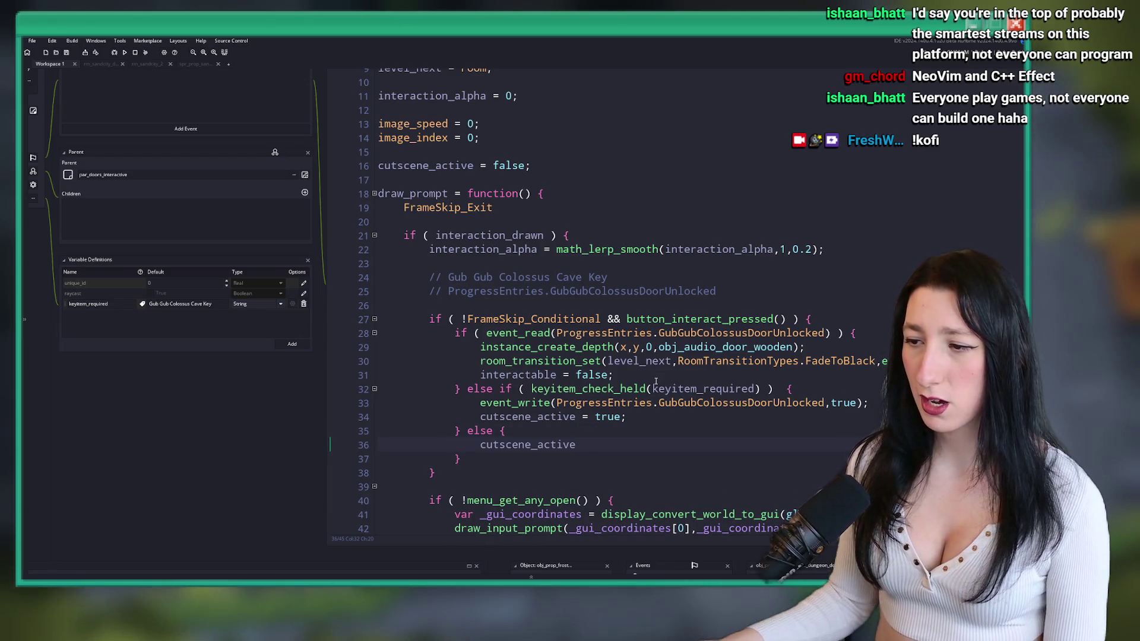
type(" = true;")
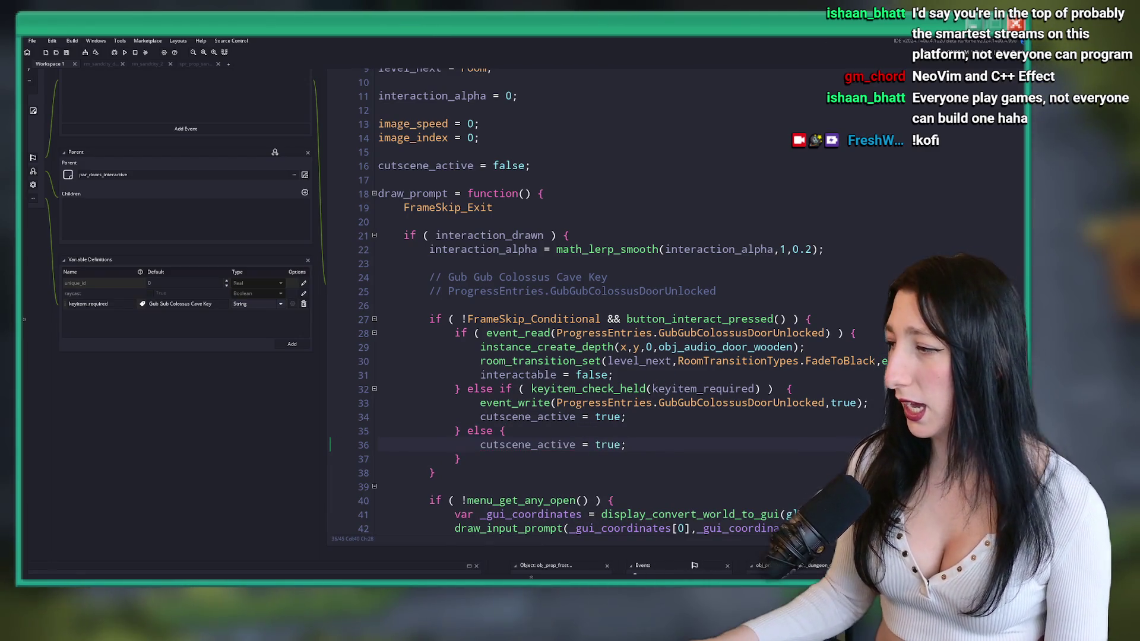
key("ctrl+Tab")
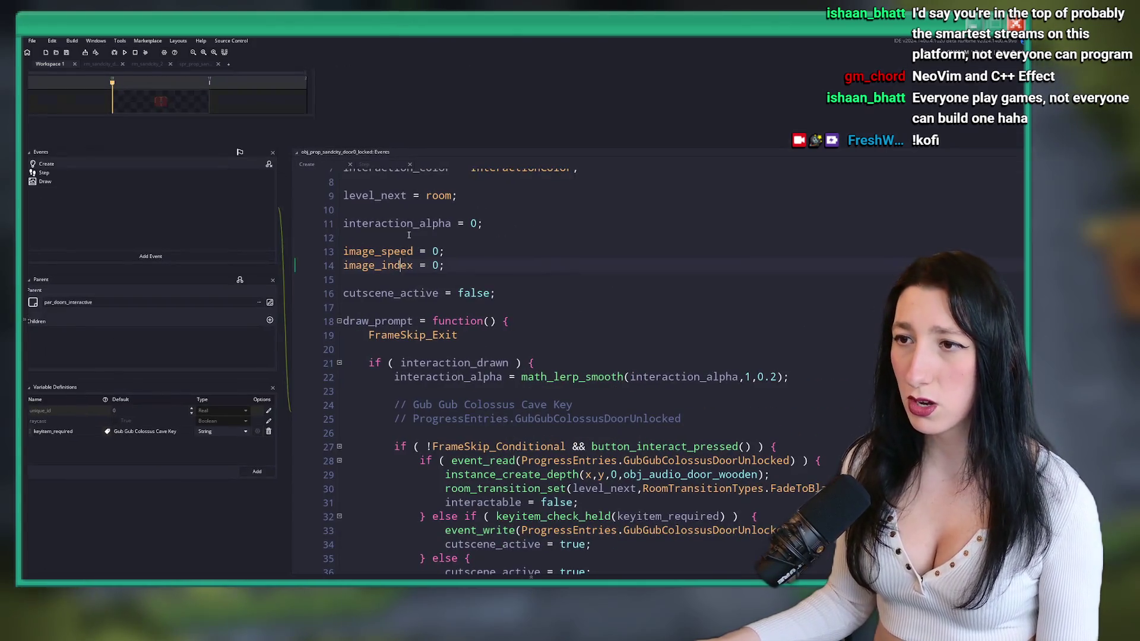
double_click(159, 183)
key("ctrl+Tab")
key("ctrl+Tab")
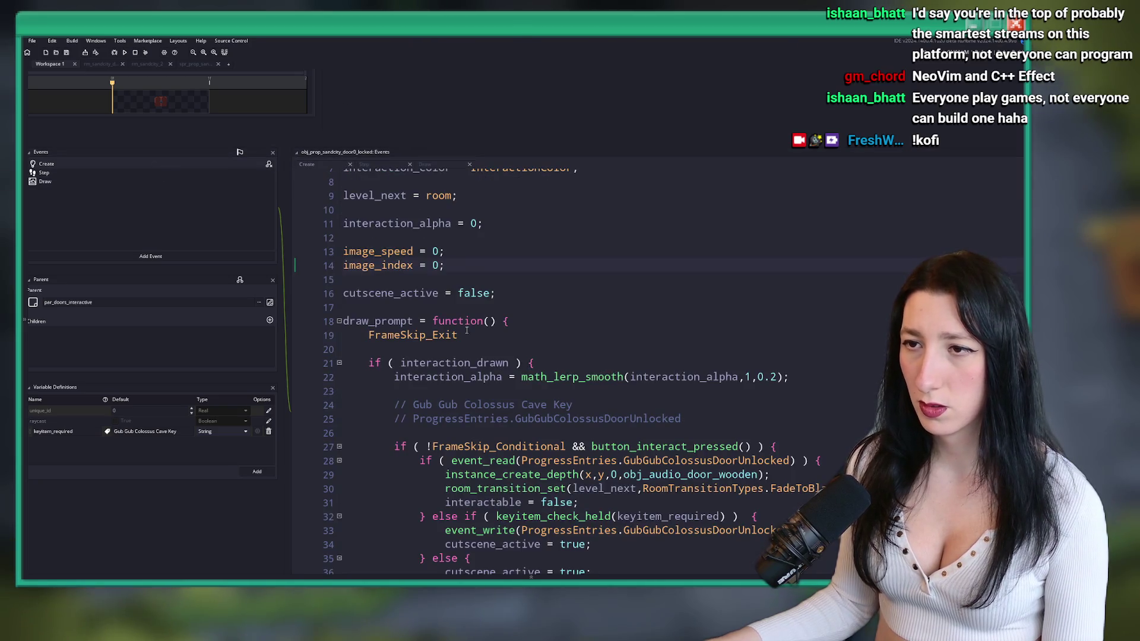
key("ctrl+Tab")
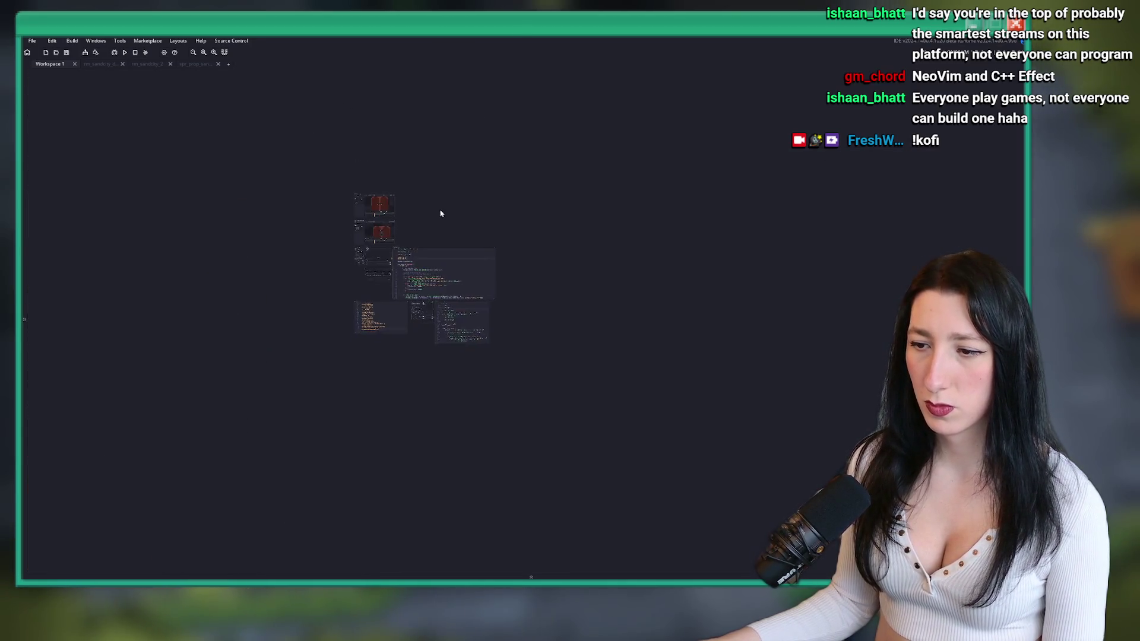
scroll(527, 153, "down", 3)
scroll(527, 153, "down", 3)
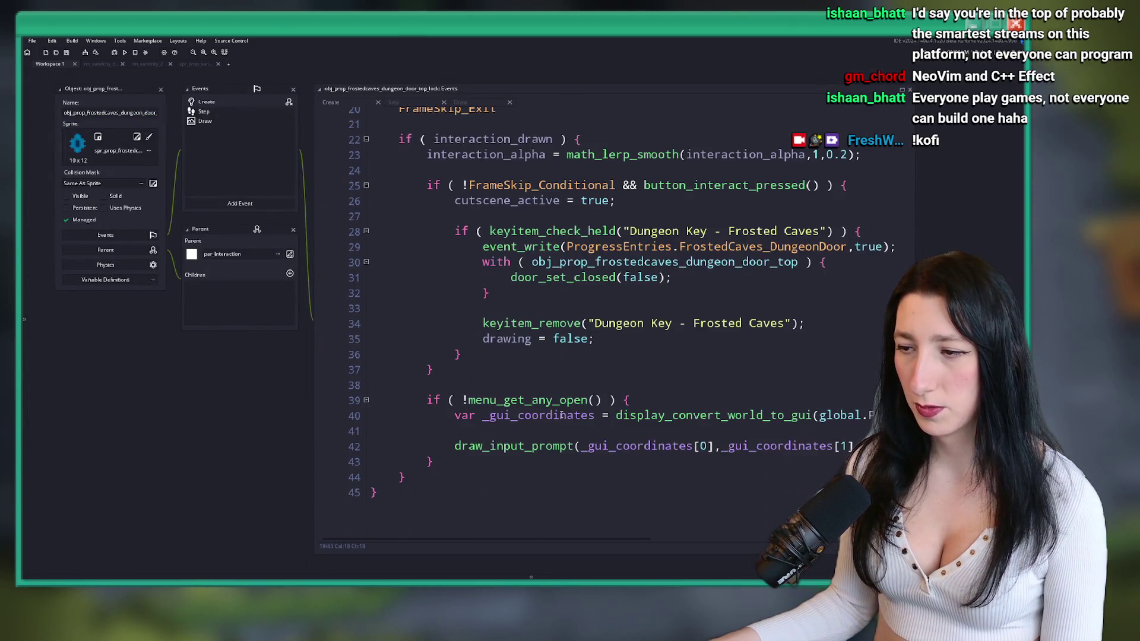
scroll(512, 389, "up", 3)
left_click(516, 247)
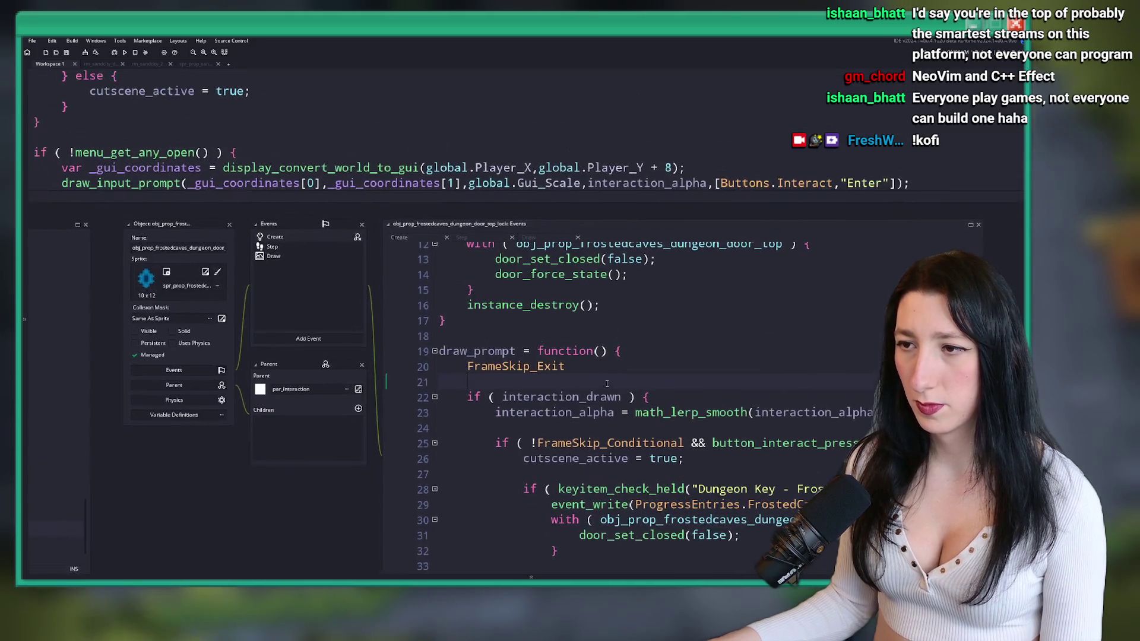
left_click(326, 248)
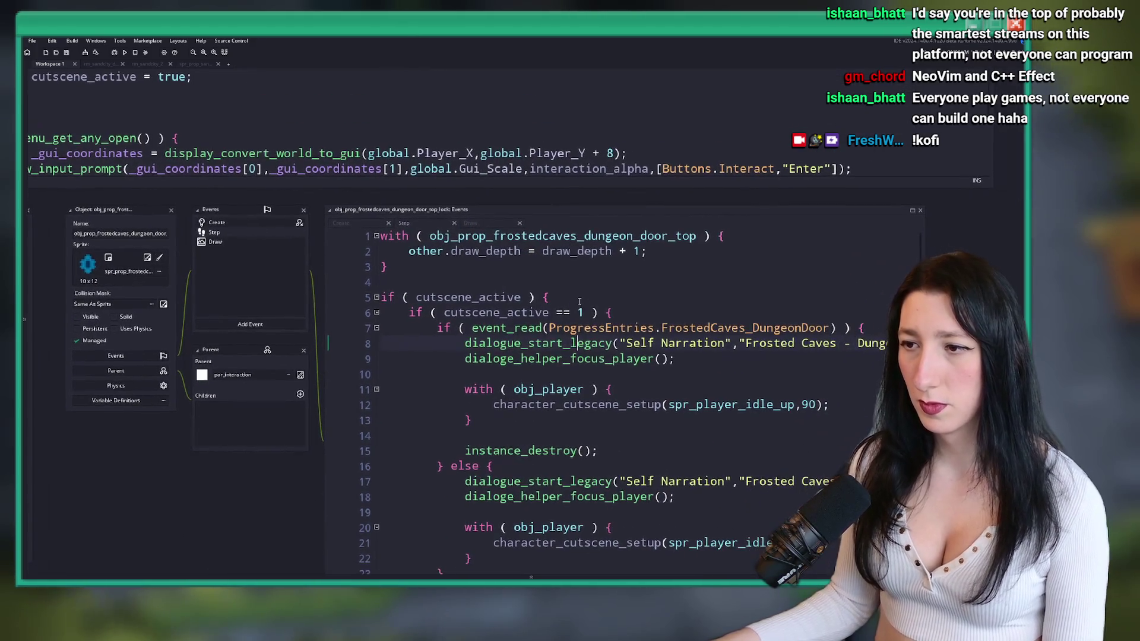
scroll(576, 380, "down", 4)
left_click(576, 375)
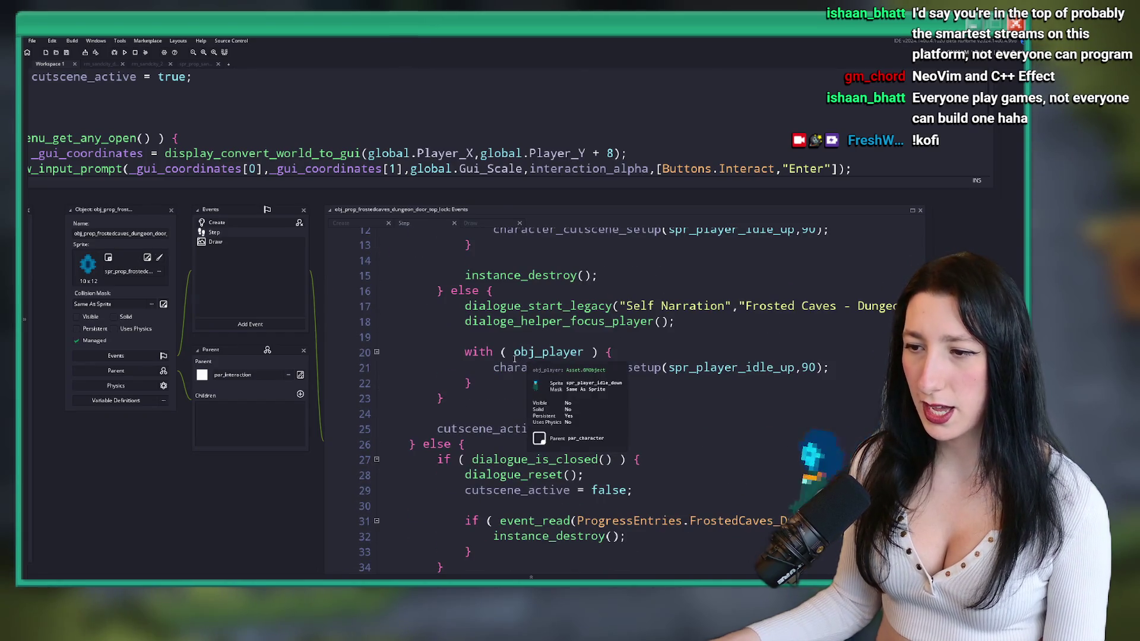
scroll(426, 426, "down", 3)
left_click_drag(426, 426, 445, 300)
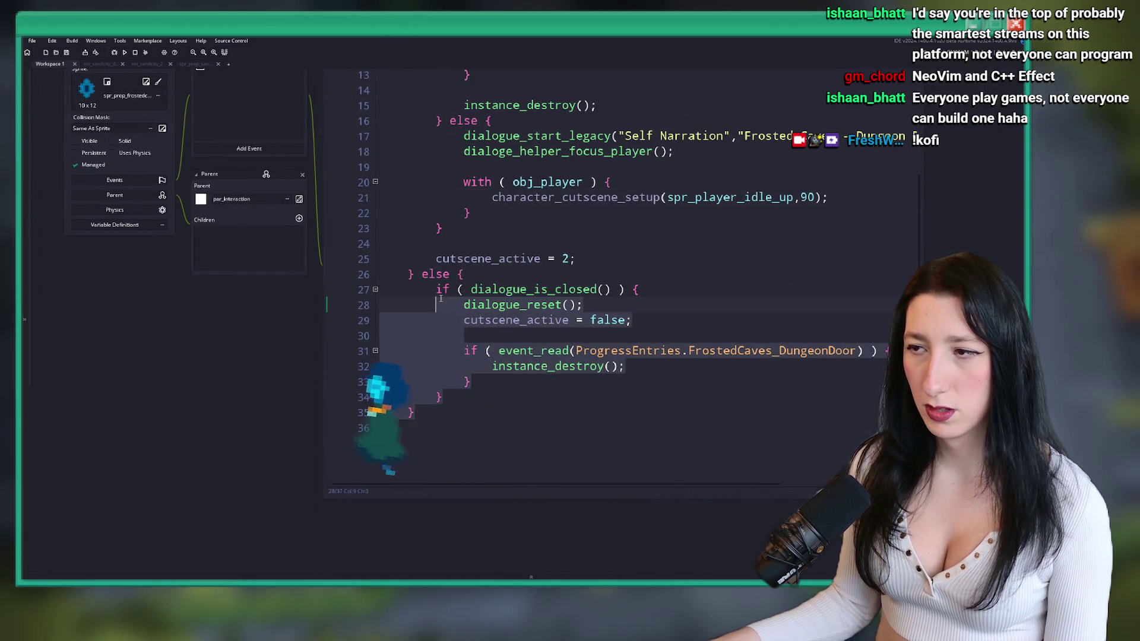
left_click(451, 413)
scroll(468, 383, "up", 4)
left_click(883, 136)
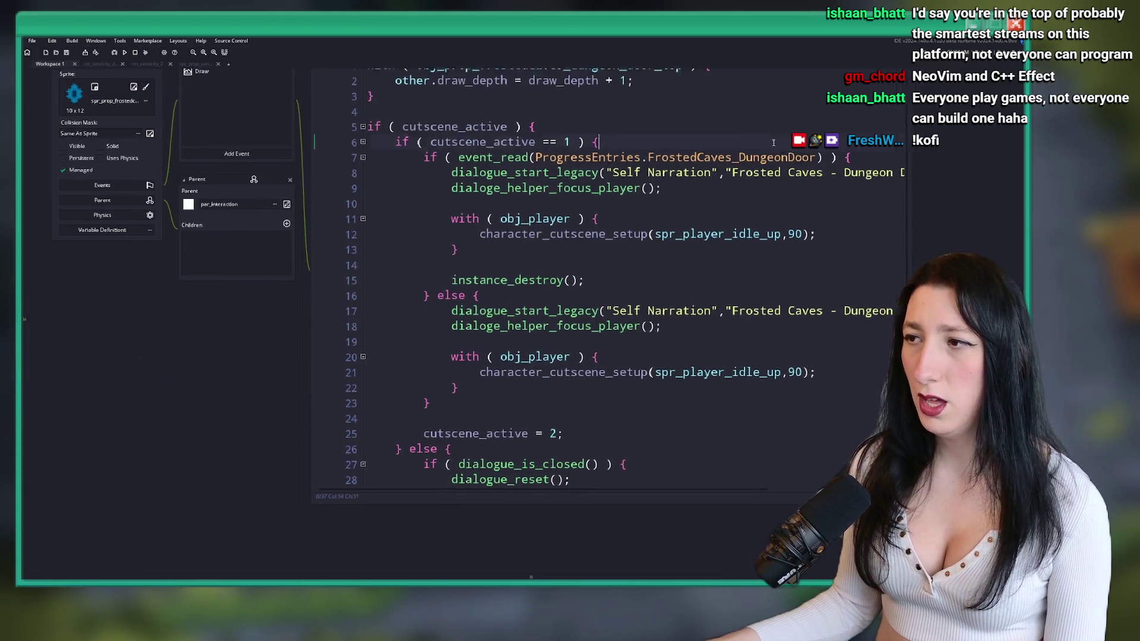
left_click_drag(648, 240, 876, 246)
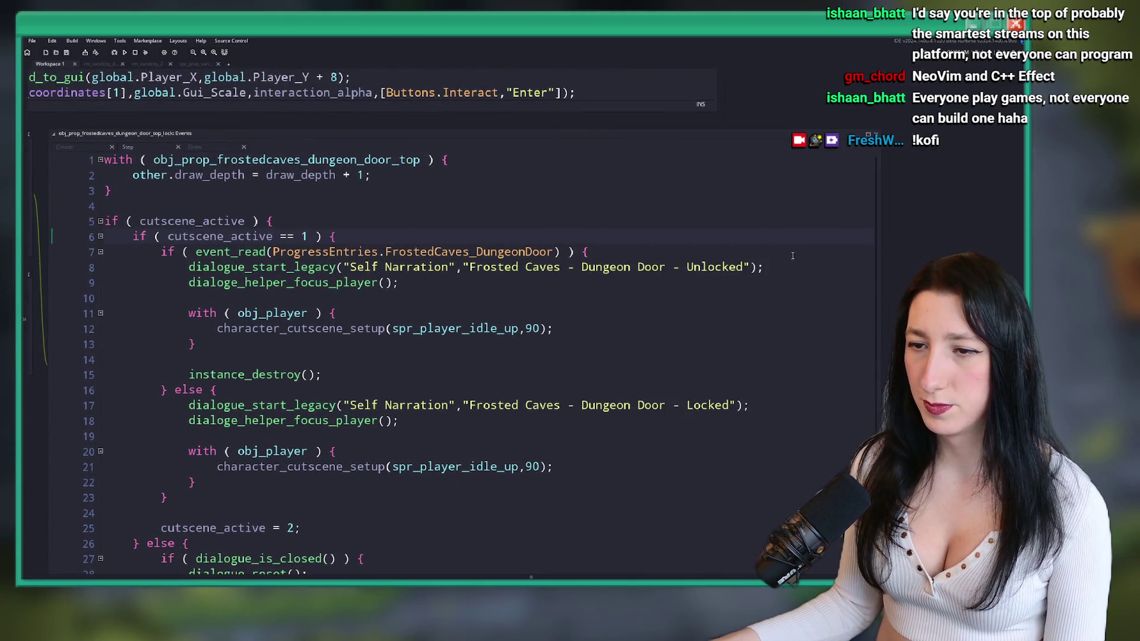
left_click(441, 285)
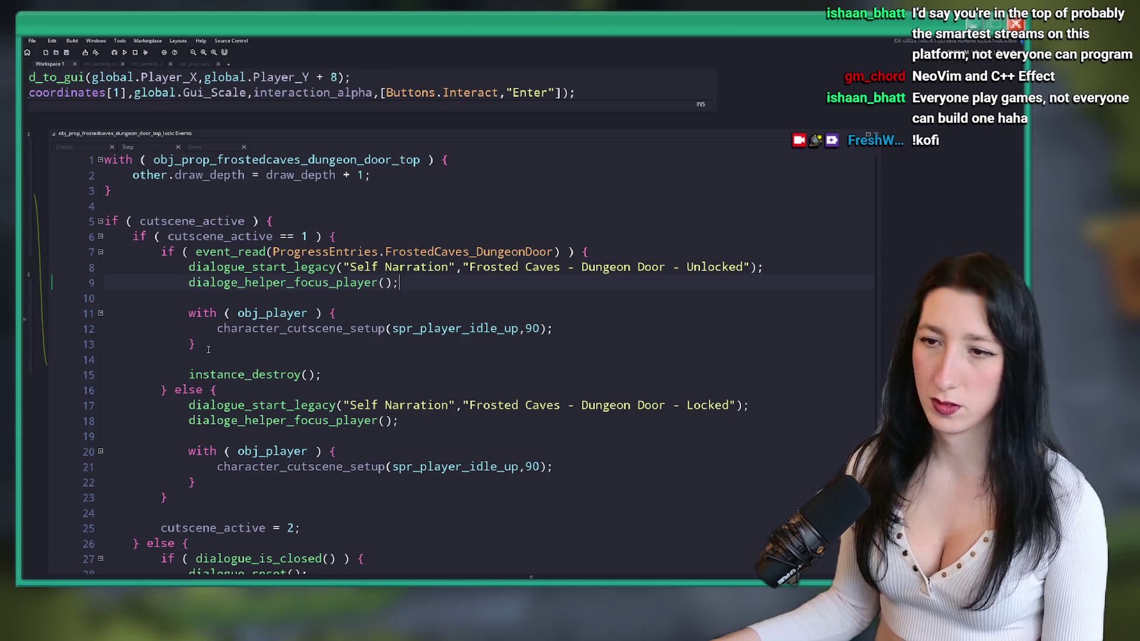
key("shift+Up")
key("shift+Up")
key("shift+Up")
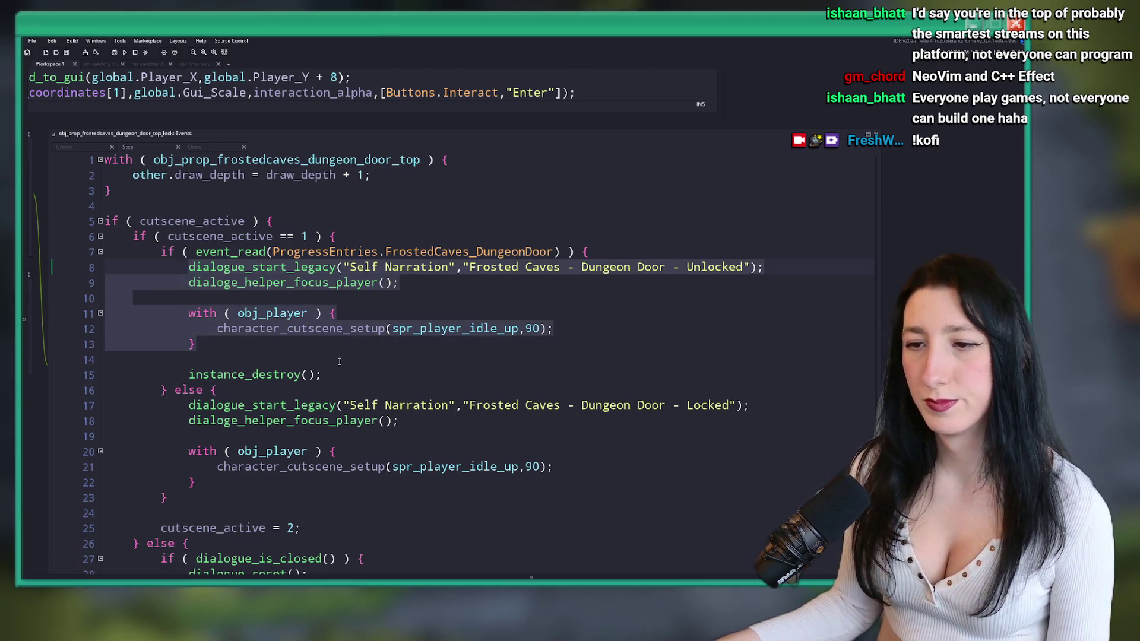
scroll(395, 336, "down", 3)
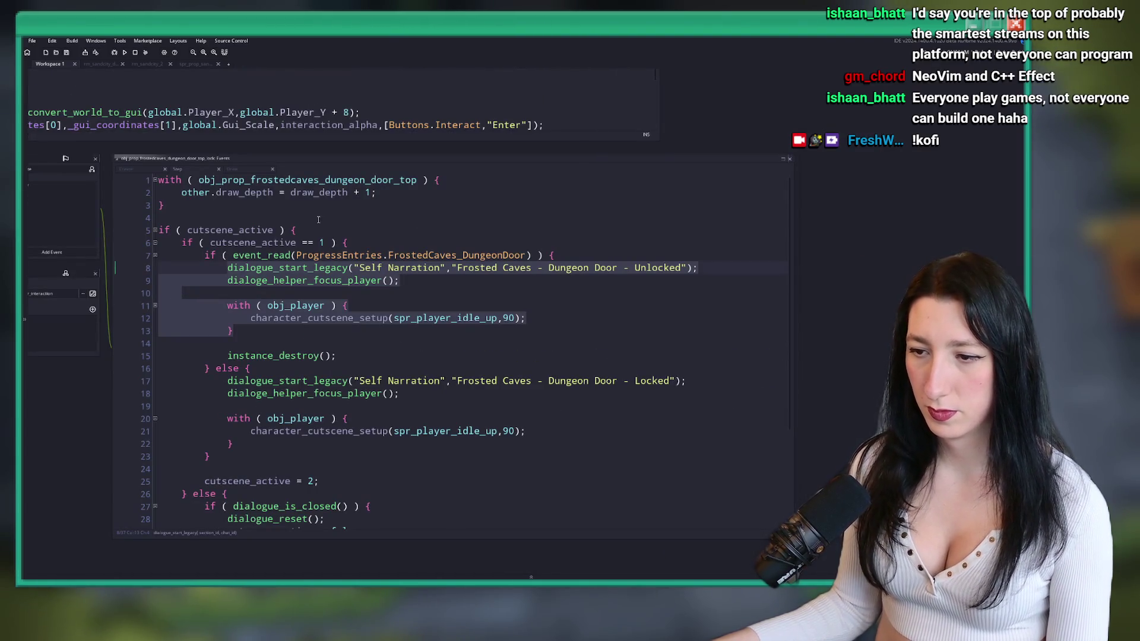
left_click(319, 220)
scroll(315, 208, "down", 4)
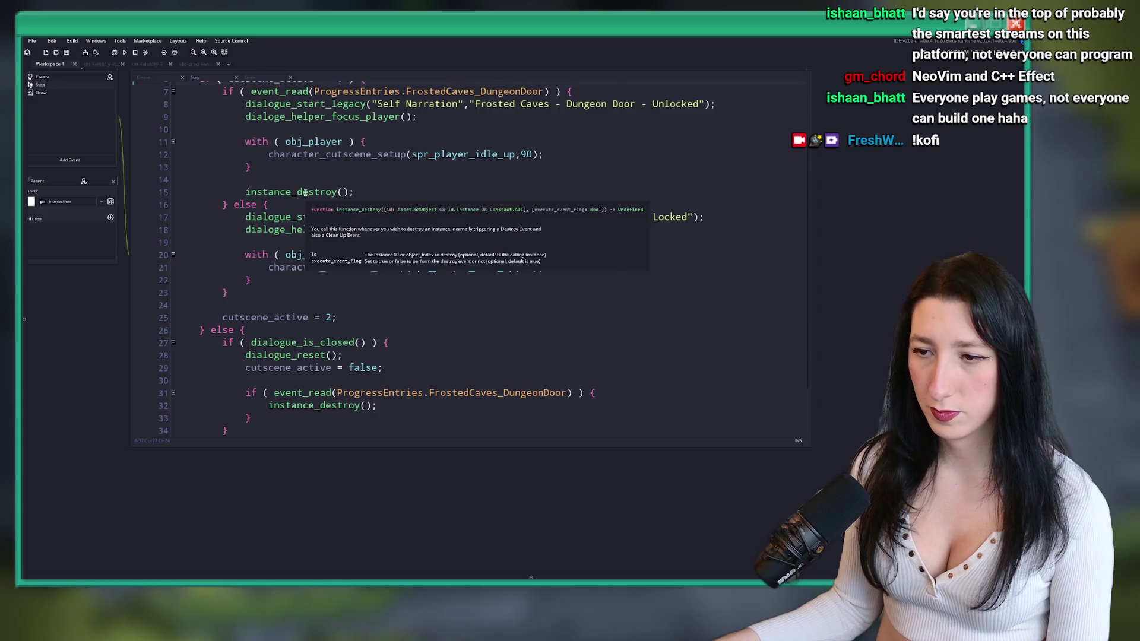
scroll(306, 196, "up", 2)
scroll(303, 235, "down", 2)
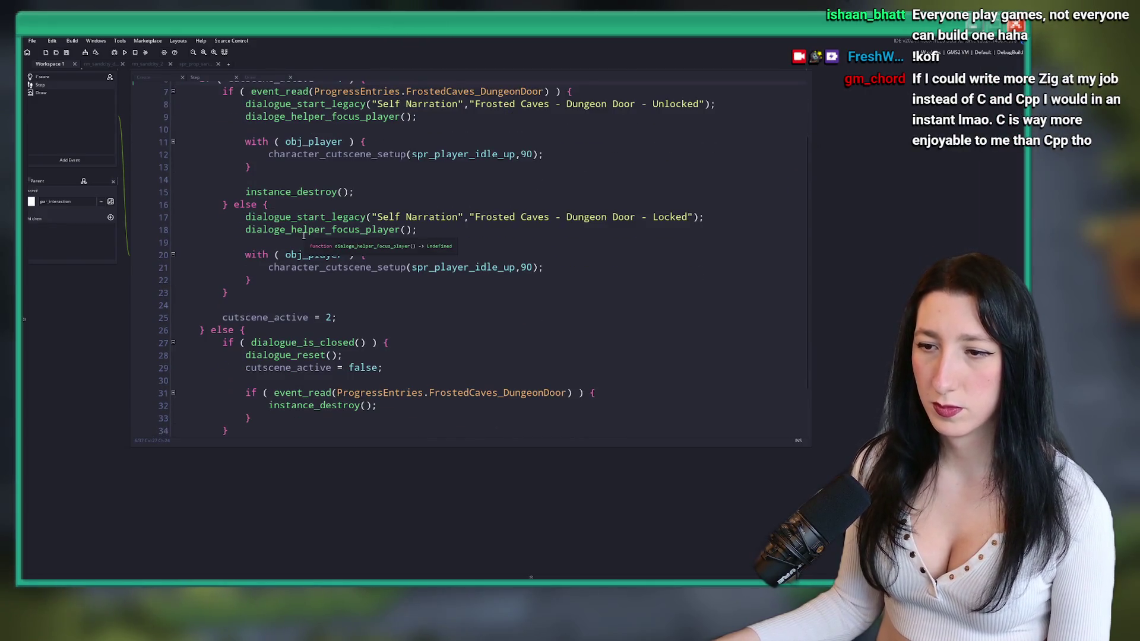
left_click_drag(301, 229, 468, 327)
scroll(469, 327, "up", 2)
scroll(415, 344, "down", 2)
scroll(356, 356, "up", 3)
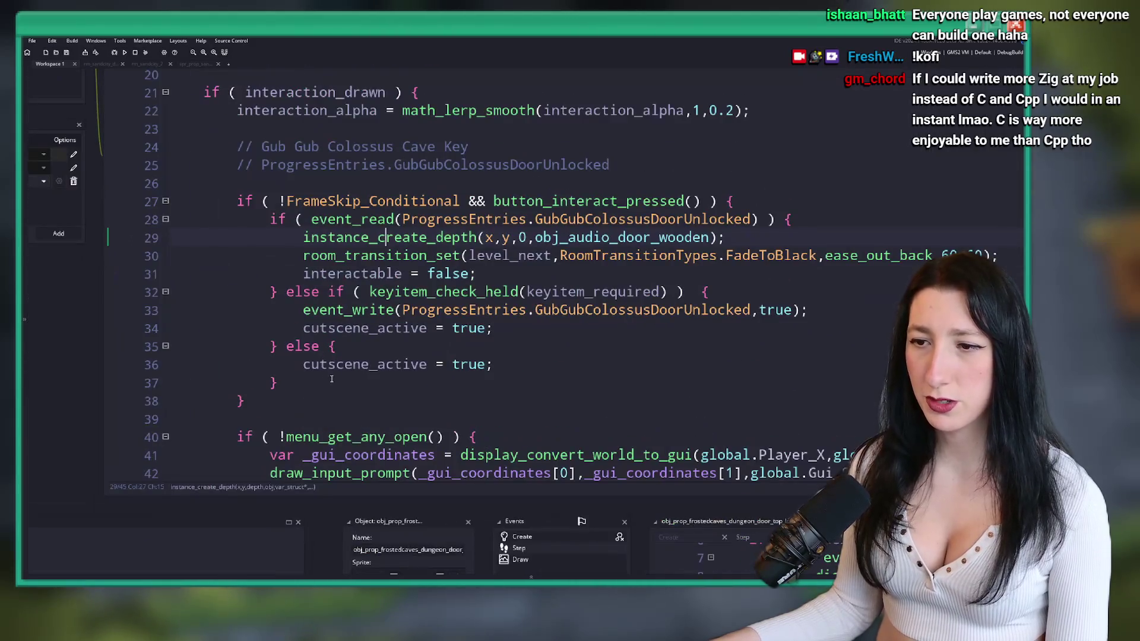
- Paste the narration and player setup block into the key branch, keyed 'Sand City - Gub Gub Colossus - Unlocked'
left_click(296, 370)
left_click_drag(511, 364, 565, 350)
key("BackSpace")
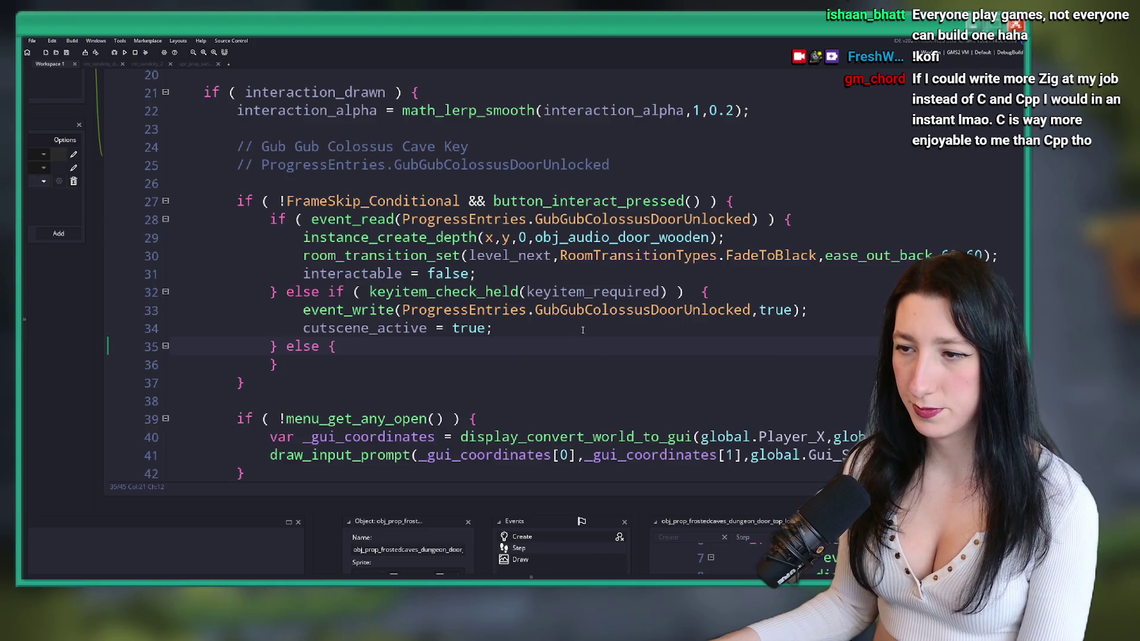
key("shift+Home")
key("ctrl+v")
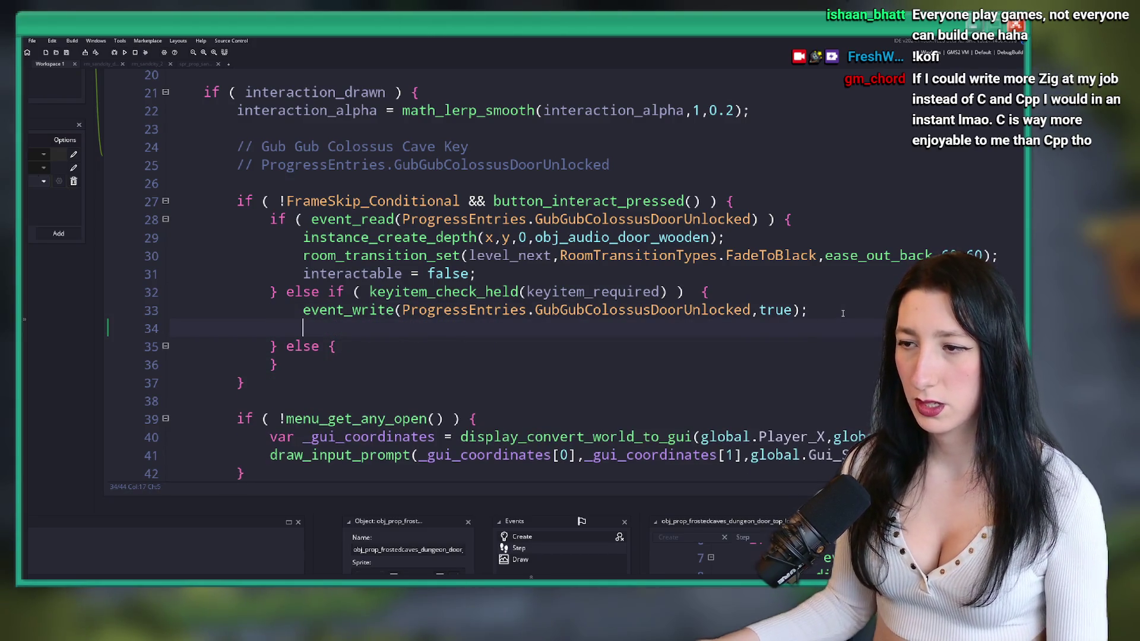
key("Up")
key("Up")
key("Up")
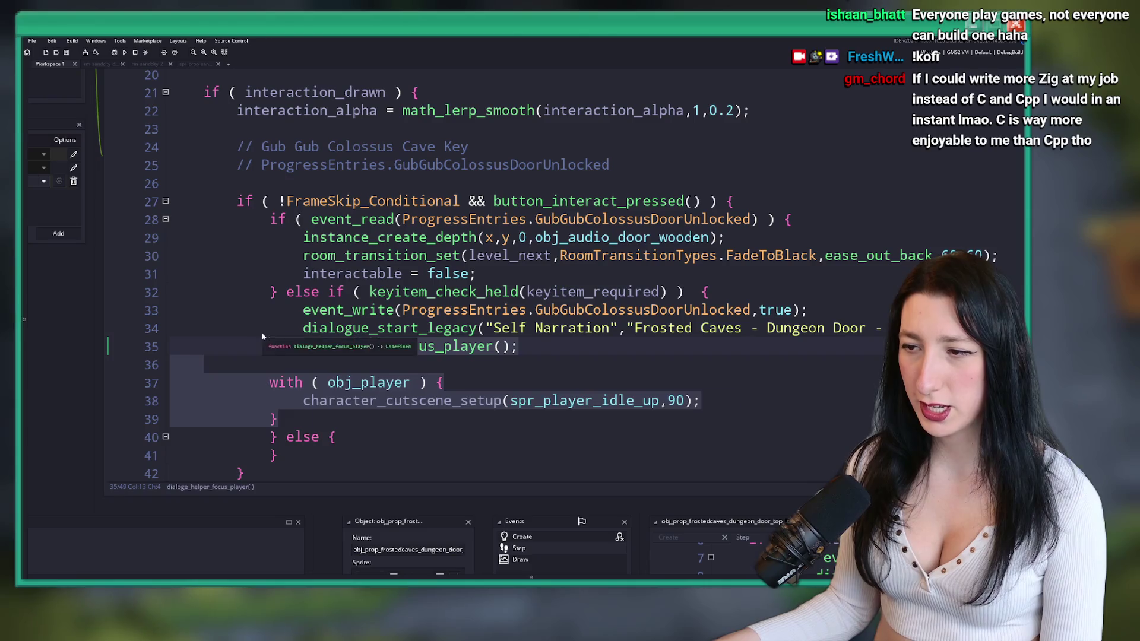
key("Tab")
key("Down")
scroll(498, 307, "down", 2)
scroll(497, 307, "up", 2)
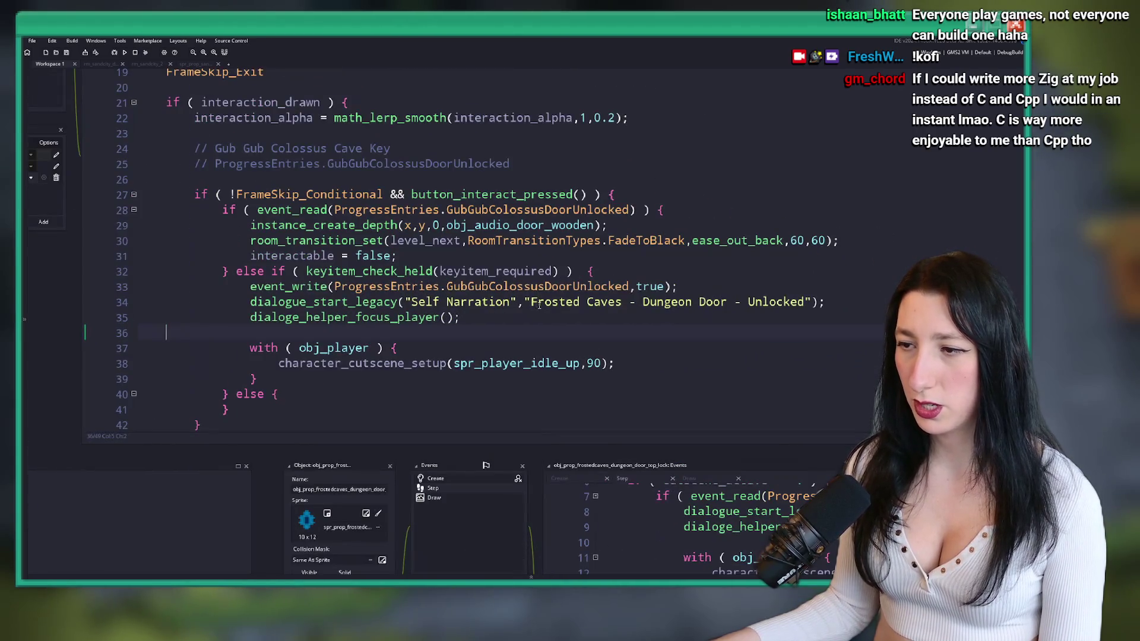
left_click(796, 302)
type("Sand CIt")
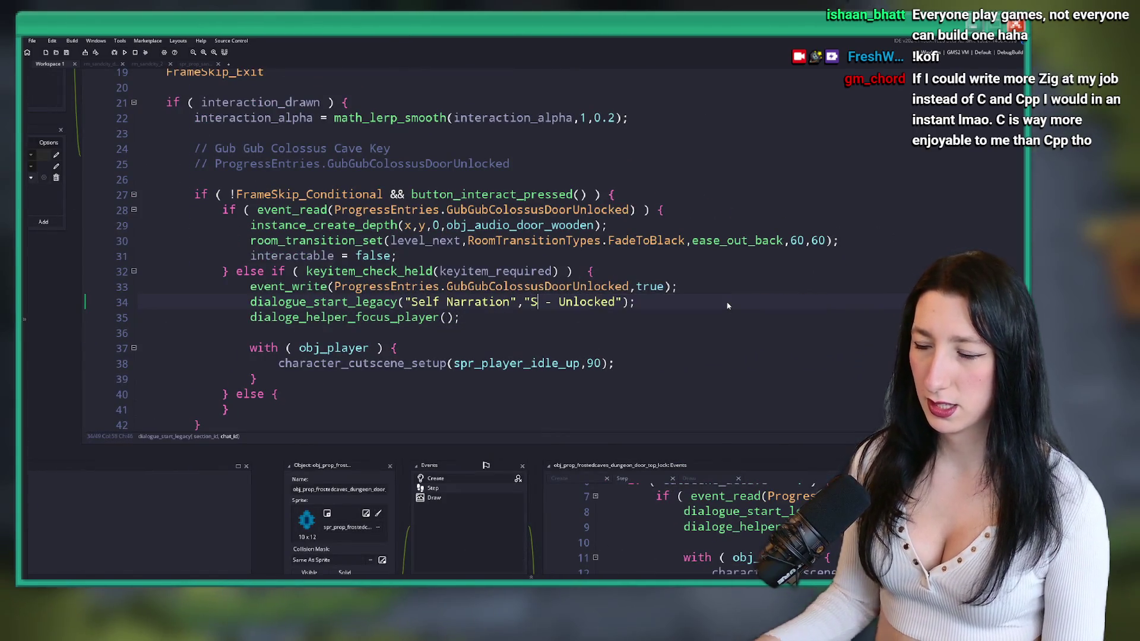
key("BackSpace")
key("BackSpace")
type("ity - Gub Gub ")
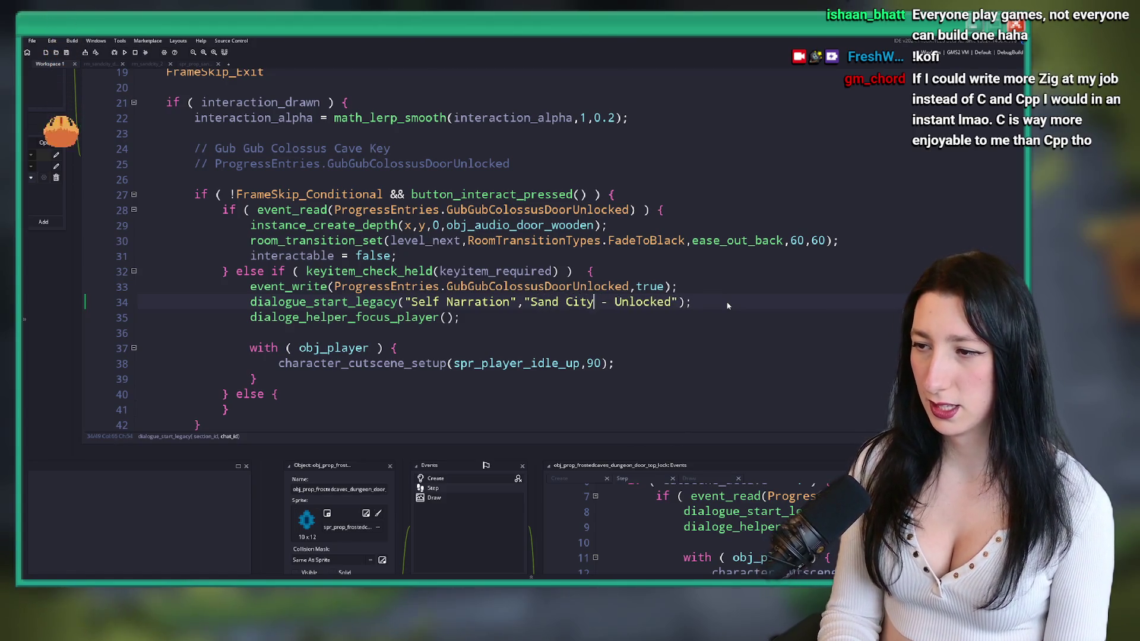
type("Colossu")
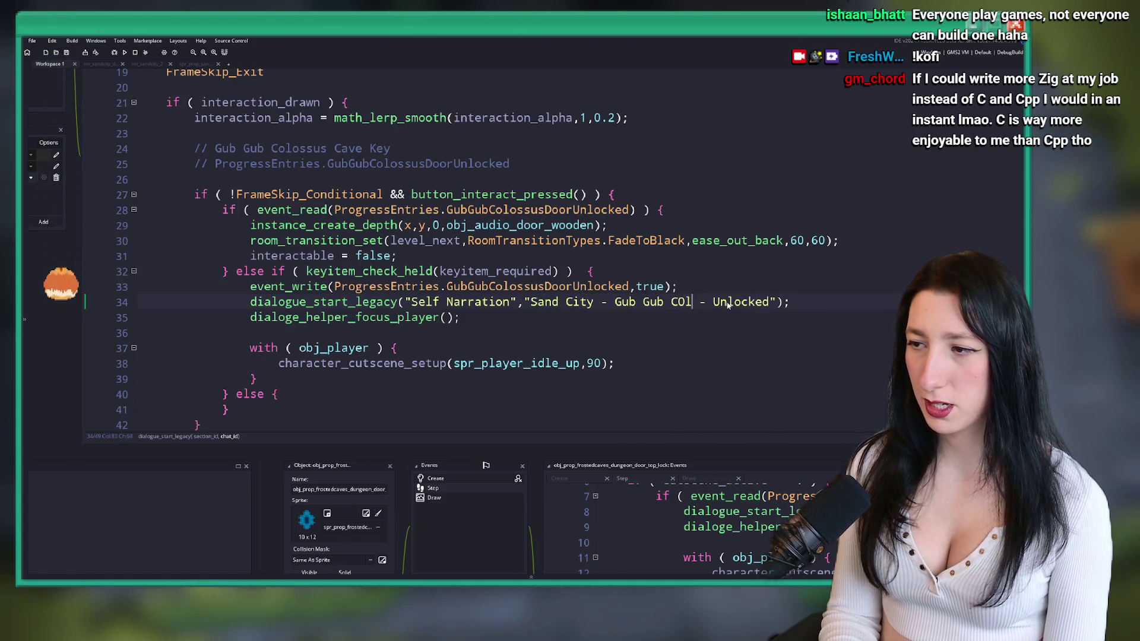
type("s")
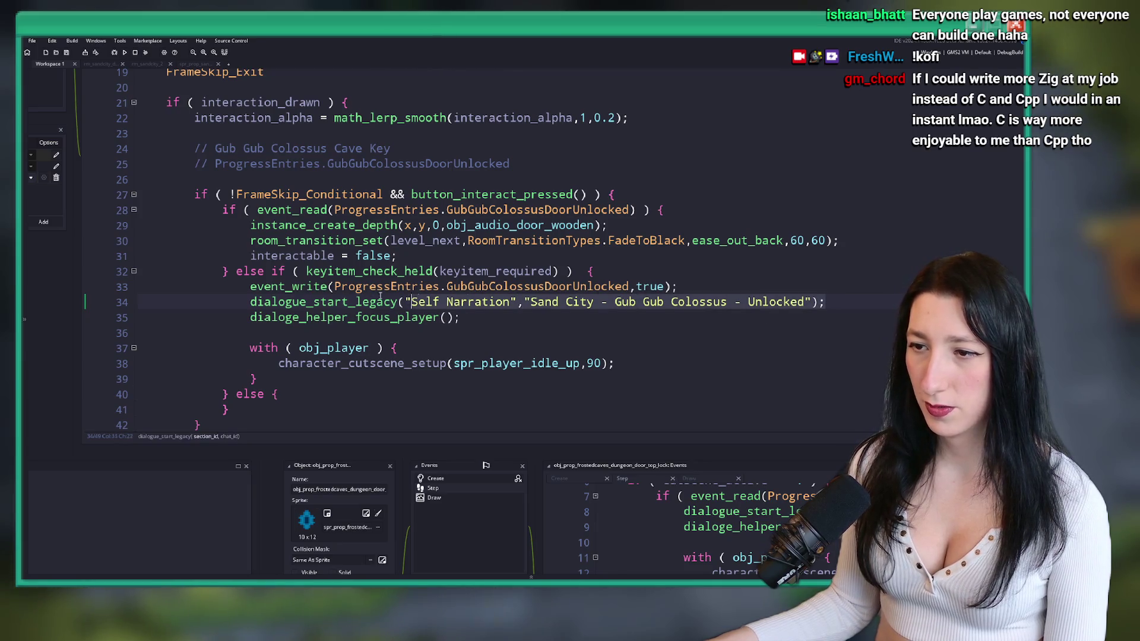
- Copy the narration block into the else branch and change its key to '- Locked'
left_click(433, 342)
mouse_move(353, 381)
left_mouse_down()
mouse_move(249, 333)
mouse_move(247, 302)
left_mouse_up()
key("ctrl+c")
left_click(300, 396)
key("Return")
key("ctrl+v")
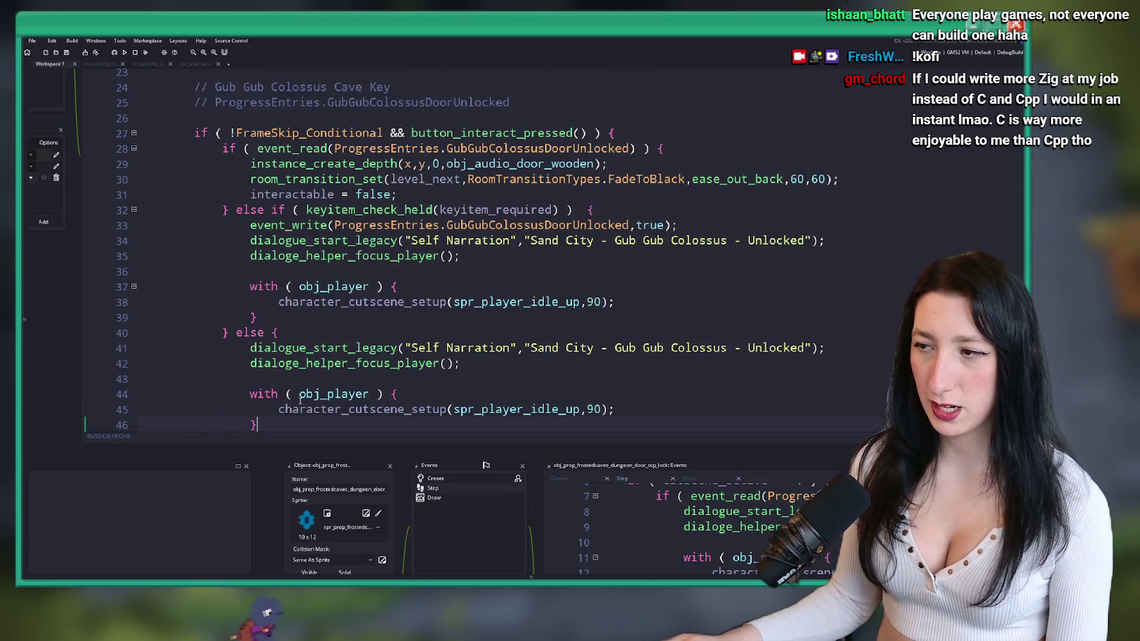
left_click(756, 313)
key("BackSpace")
key("BackSpace")
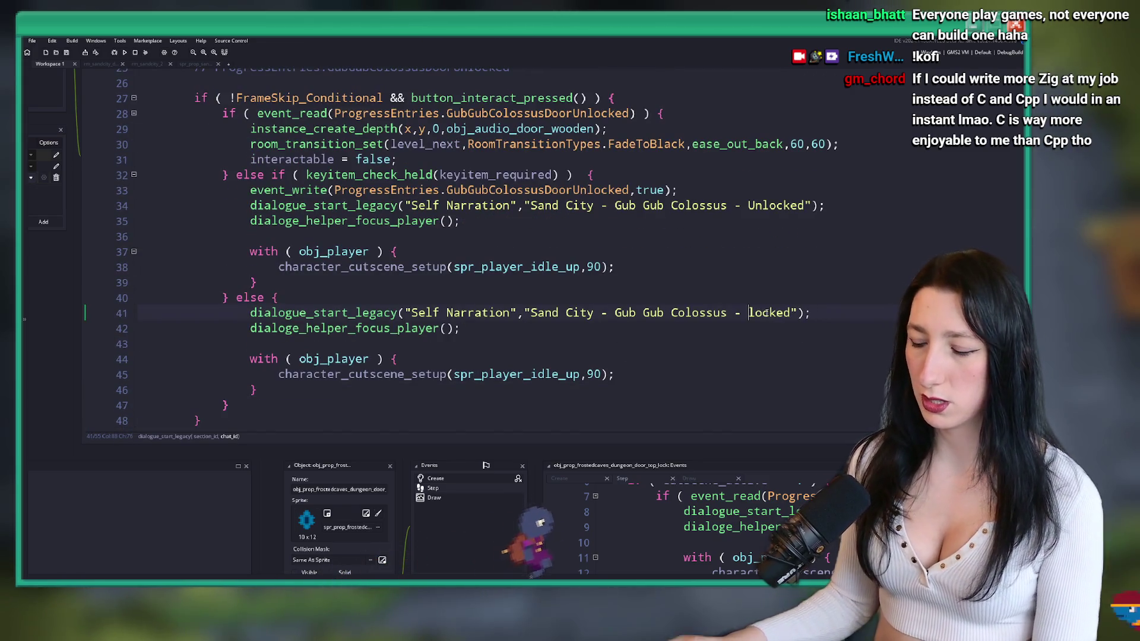
key("Delete")
type("L")
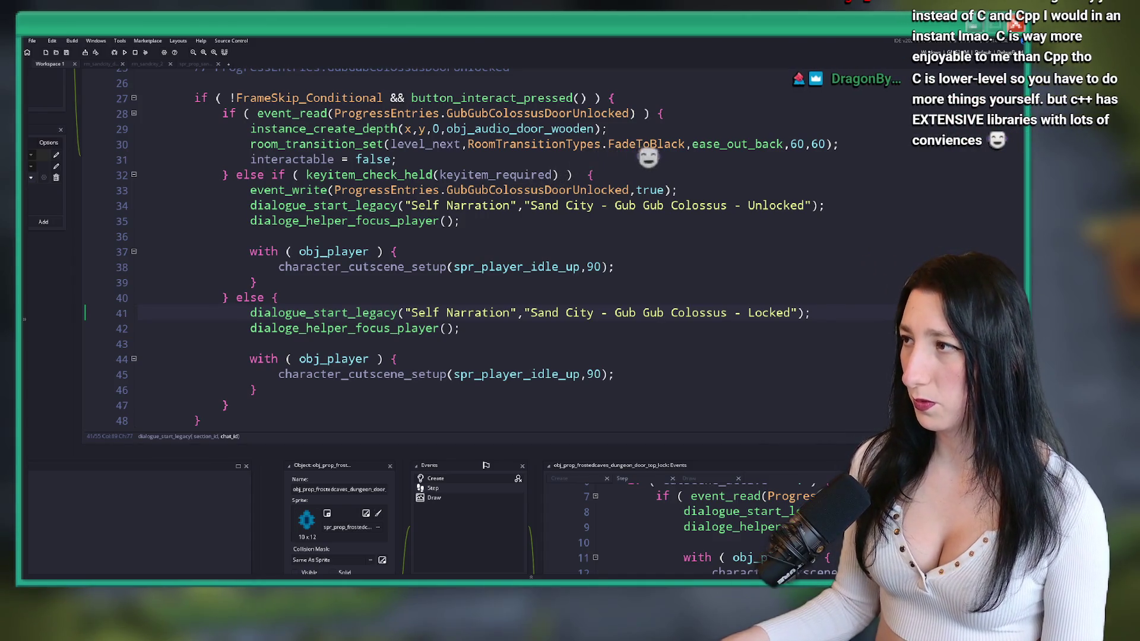
- Reveal the included files in Explorer and open datafiles/languages/English/Dialogue.csv in Excel
key("ctrl+alt+a")
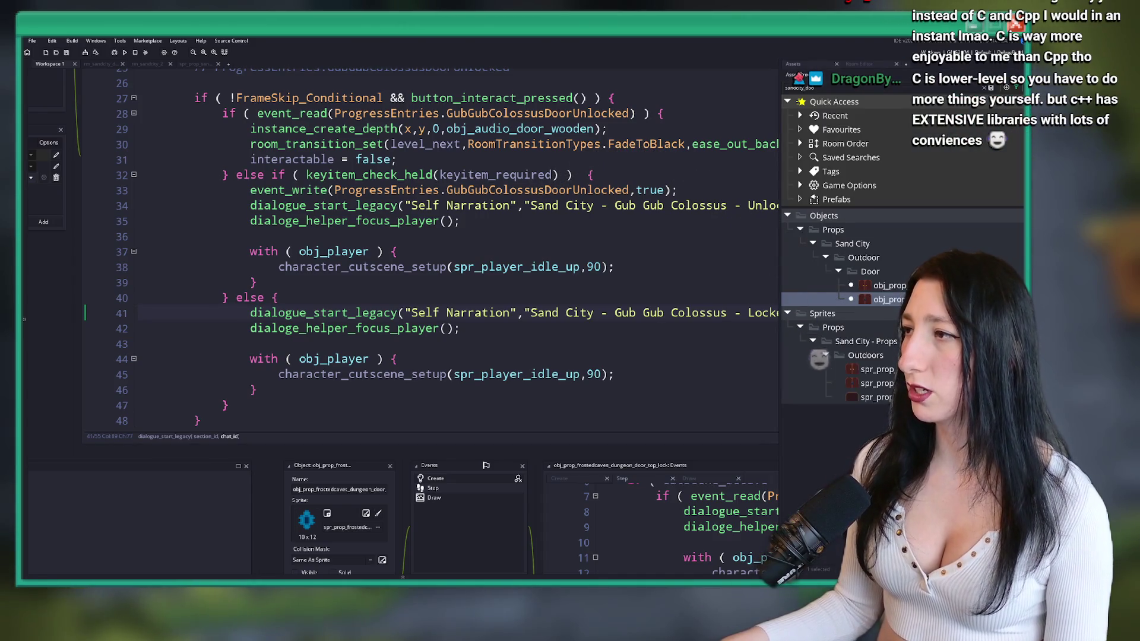
key("ctrl+alt+i")
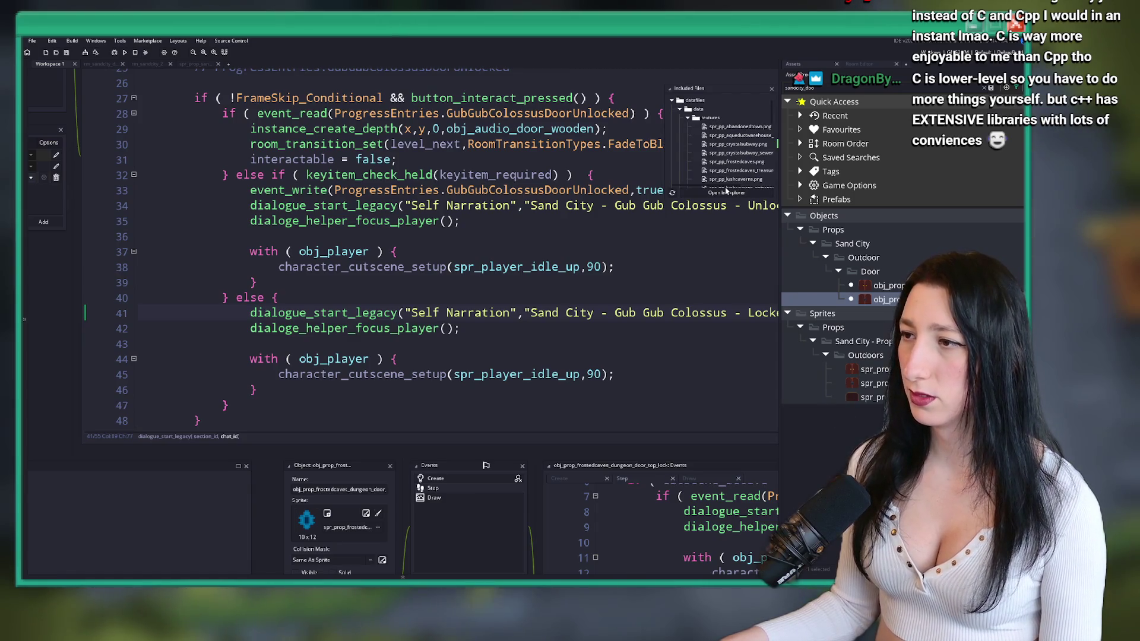
left_click(727, 192)
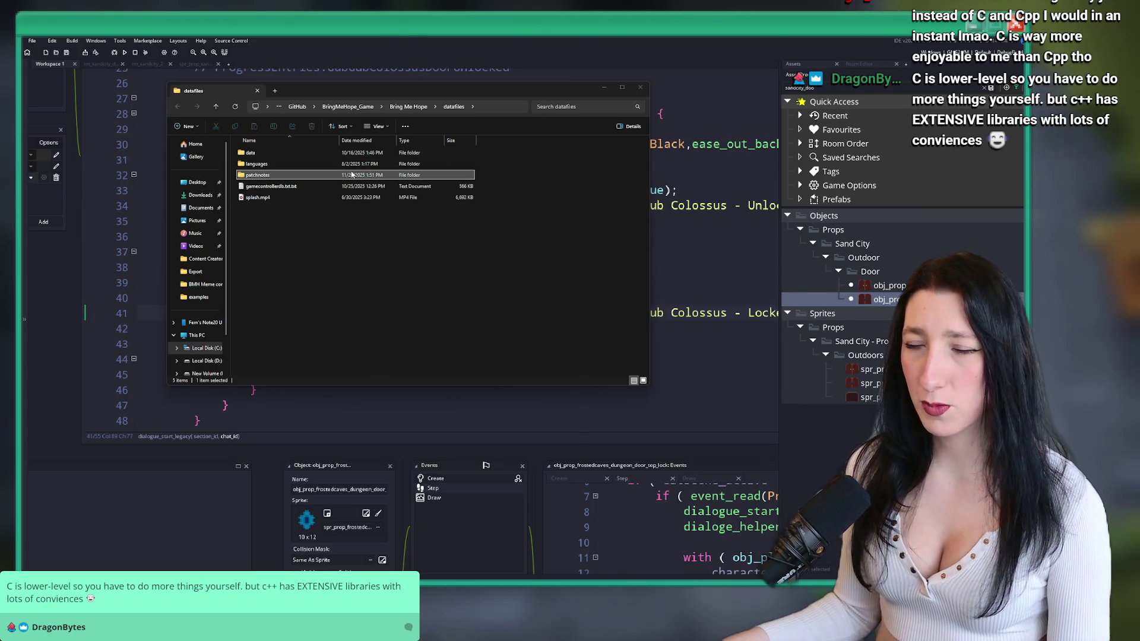
left_click(332, 153)
double_click(338, 165)
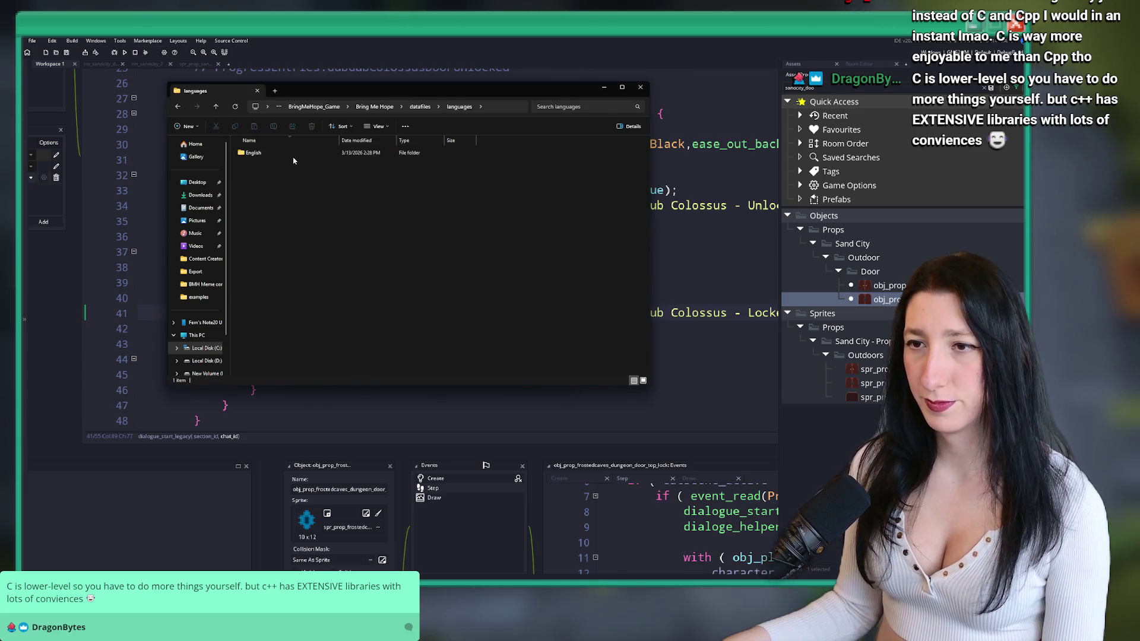
double_click(297, 156)
double_click(287, 153)
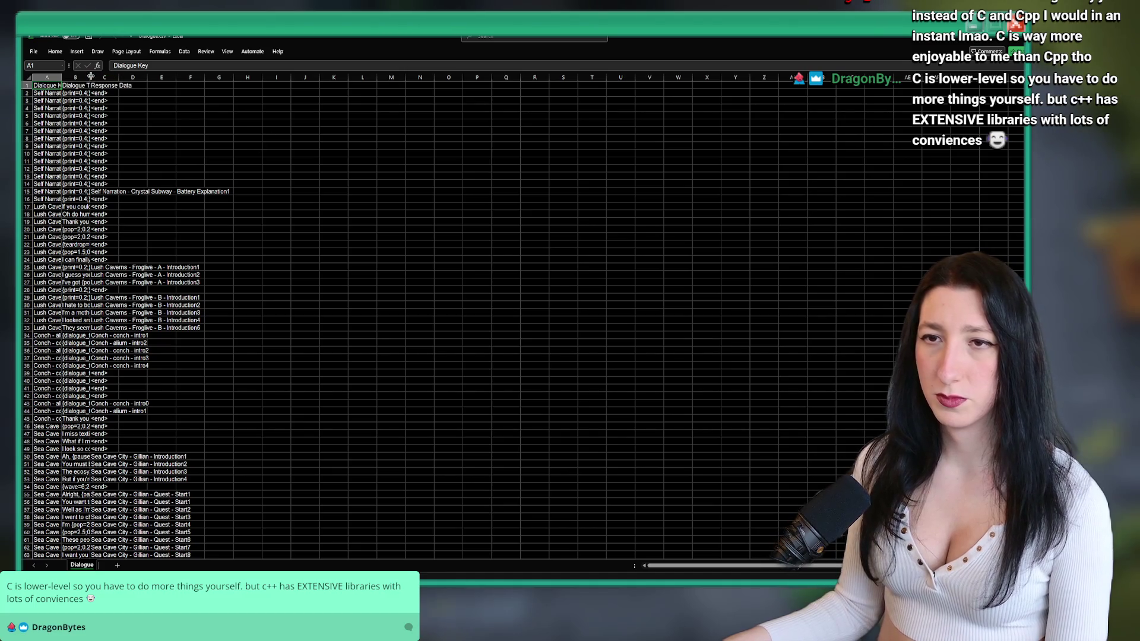
- Widen the Dialogue Text, Dialogue Key and Response Data columns so full entries show
left_click_drag(91, 77, 284, 76)
left_click_drag(61, 77, 198, 76)
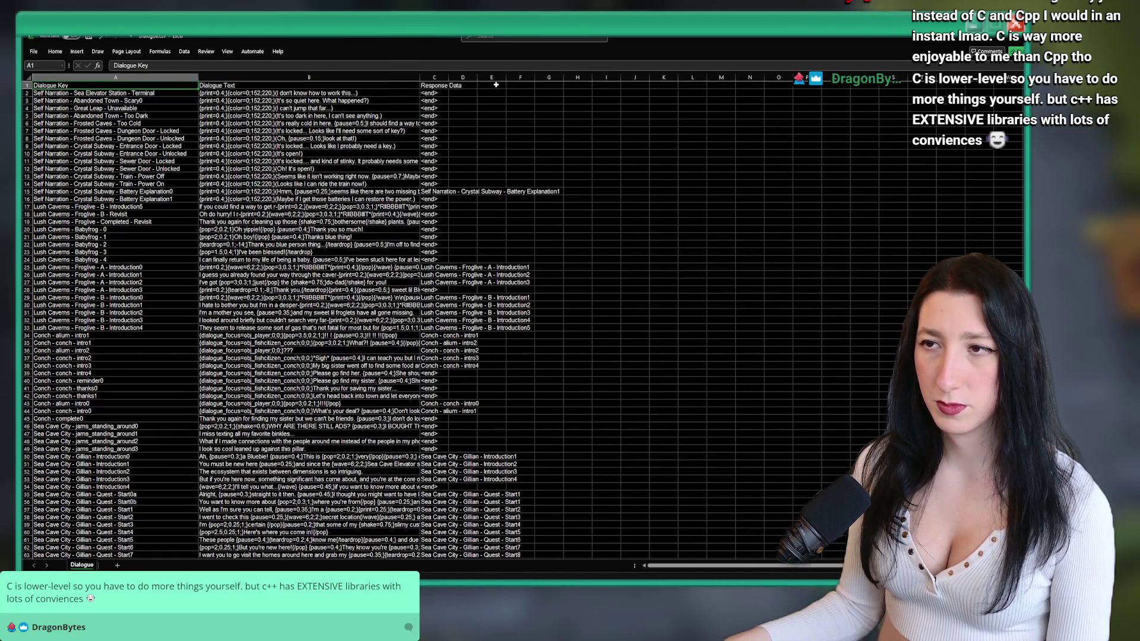
left_click_drag(448, 77, 569, 77)
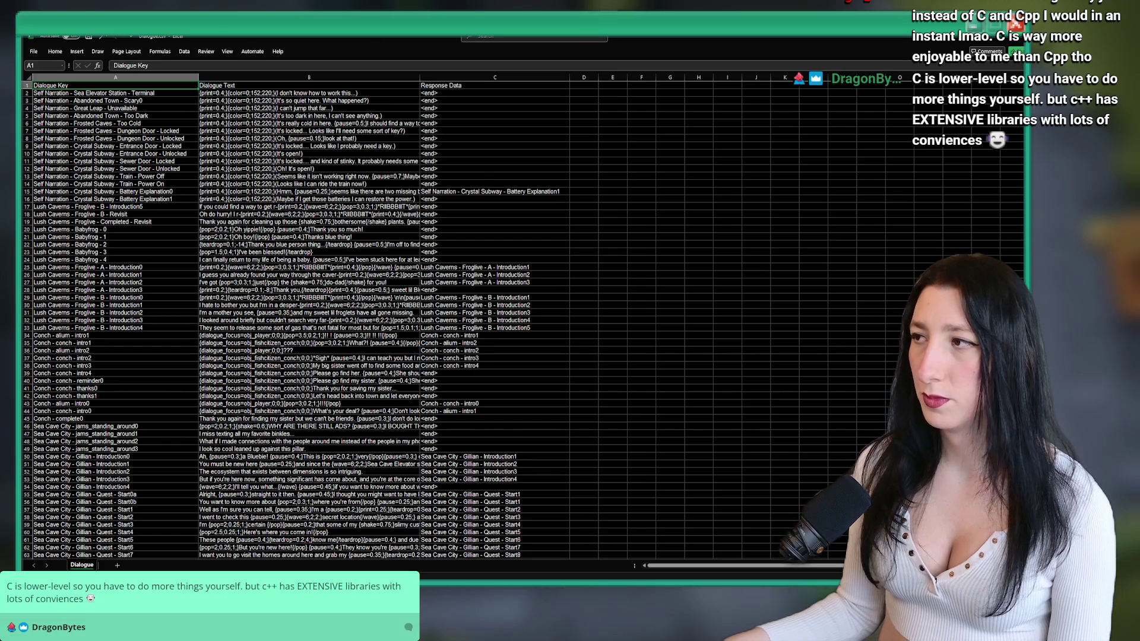
scroll(297, 320, "down", 20)
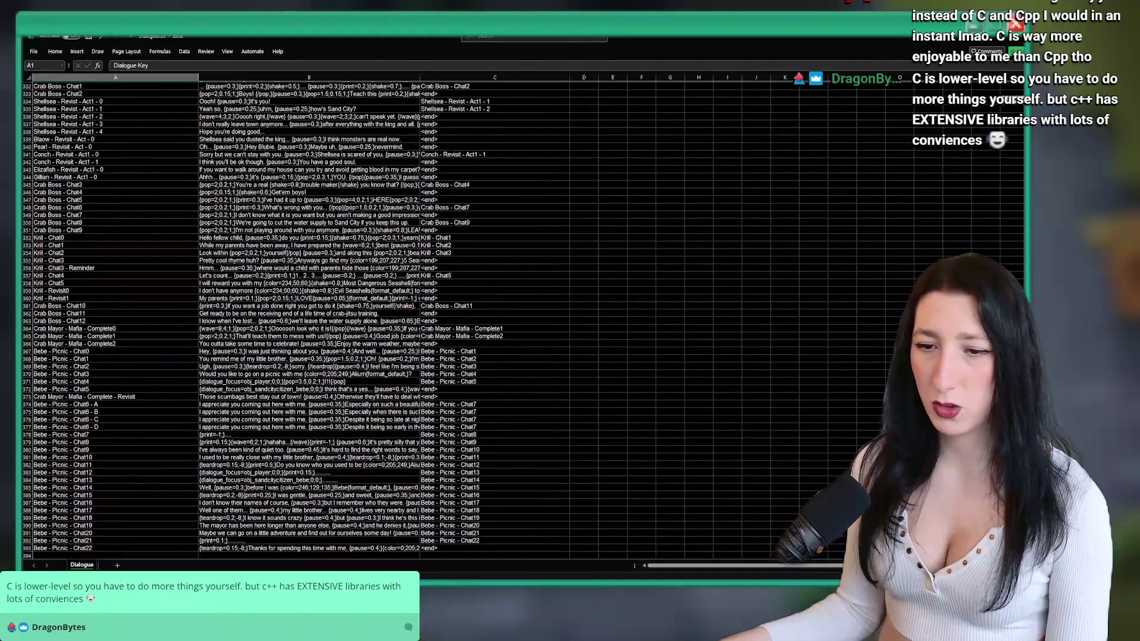
scroll(217, 466, "up", 5)
- Search Dialogue.csv for the Self Narration keys, checking the key name in GameMaker
key("ctrl+f")
type("Self Narrat")
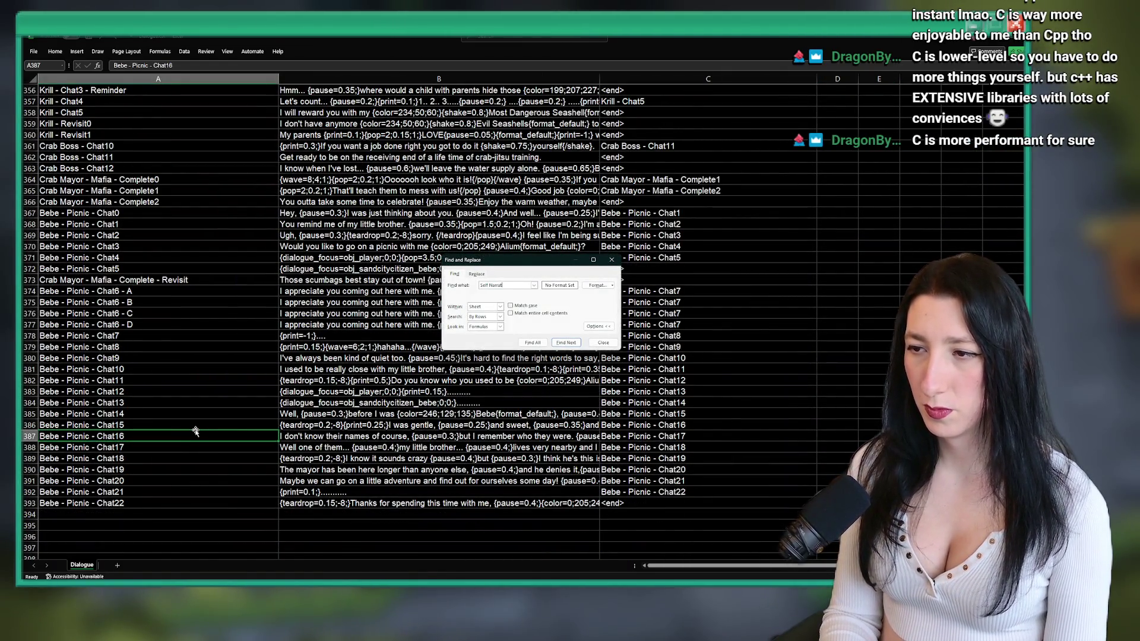
key("Return")
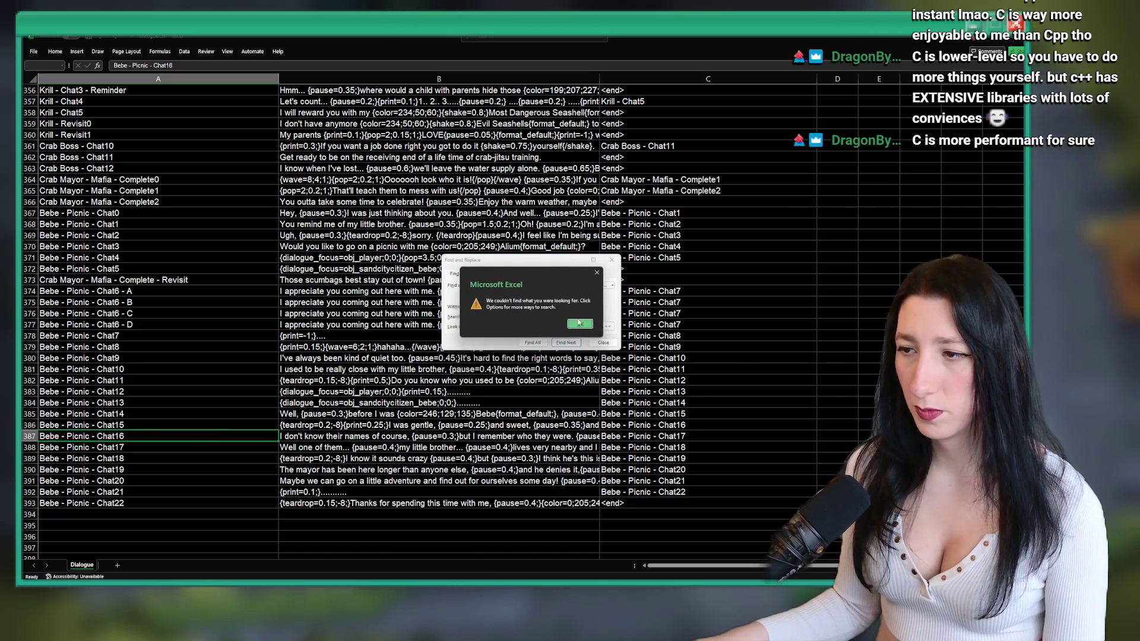
left_click(580, 324)
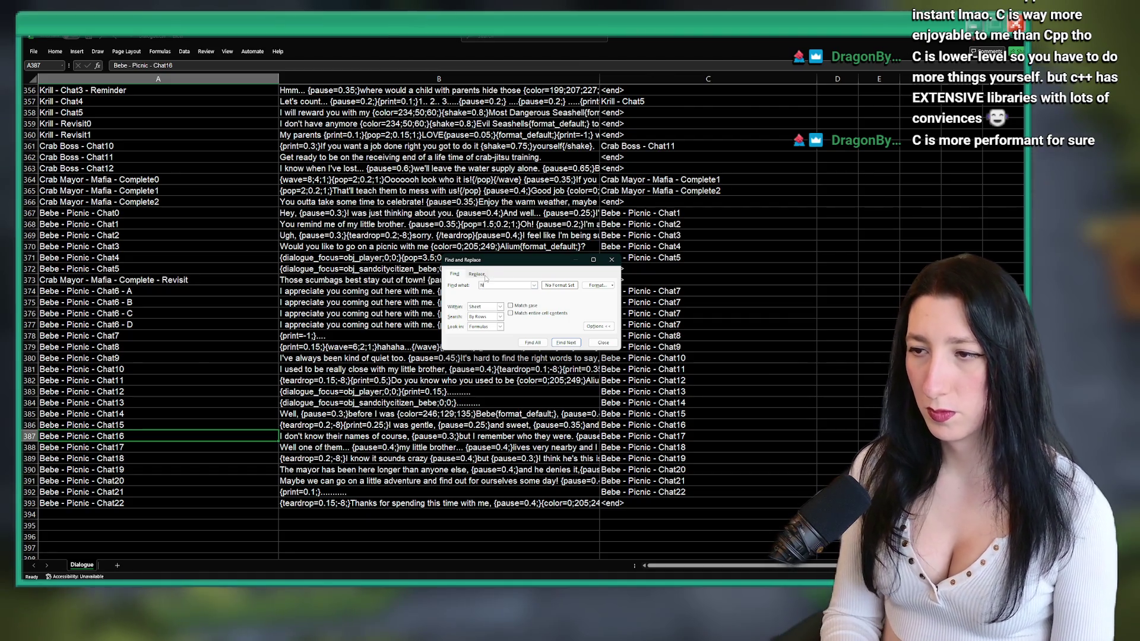
type("e")
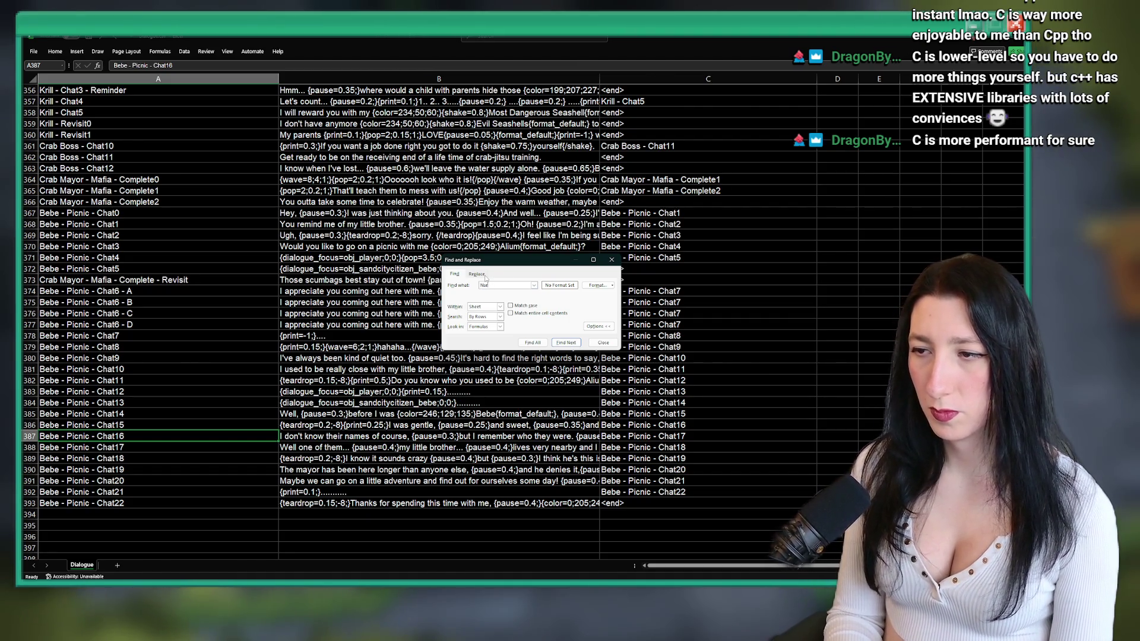
key("Return")
key("Return")
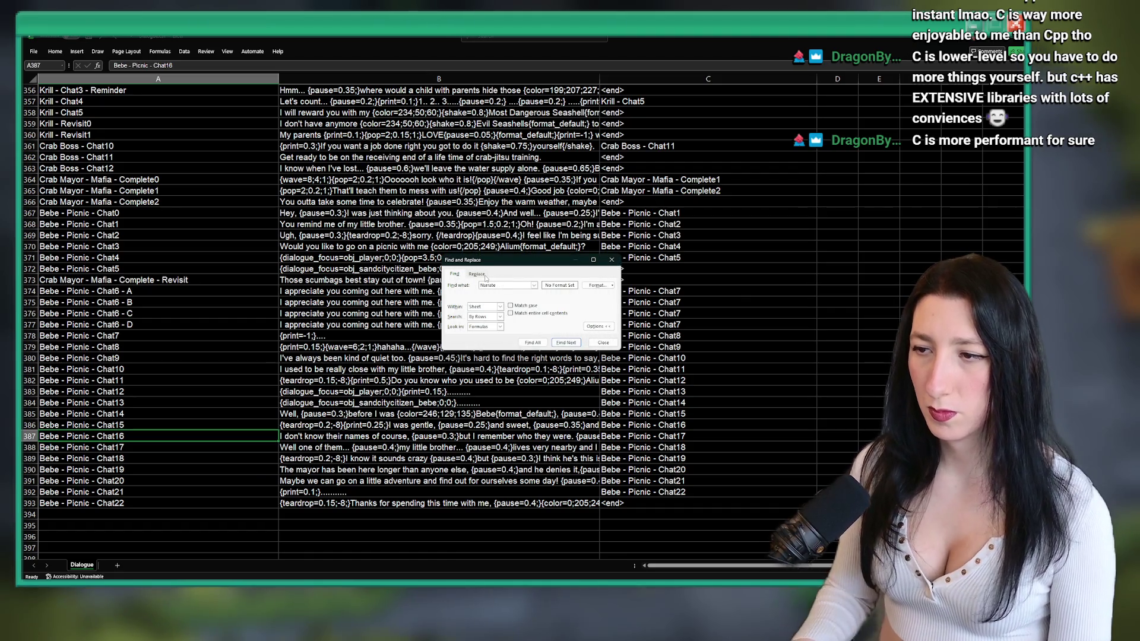
type("te")
key("Return")
key("Return")
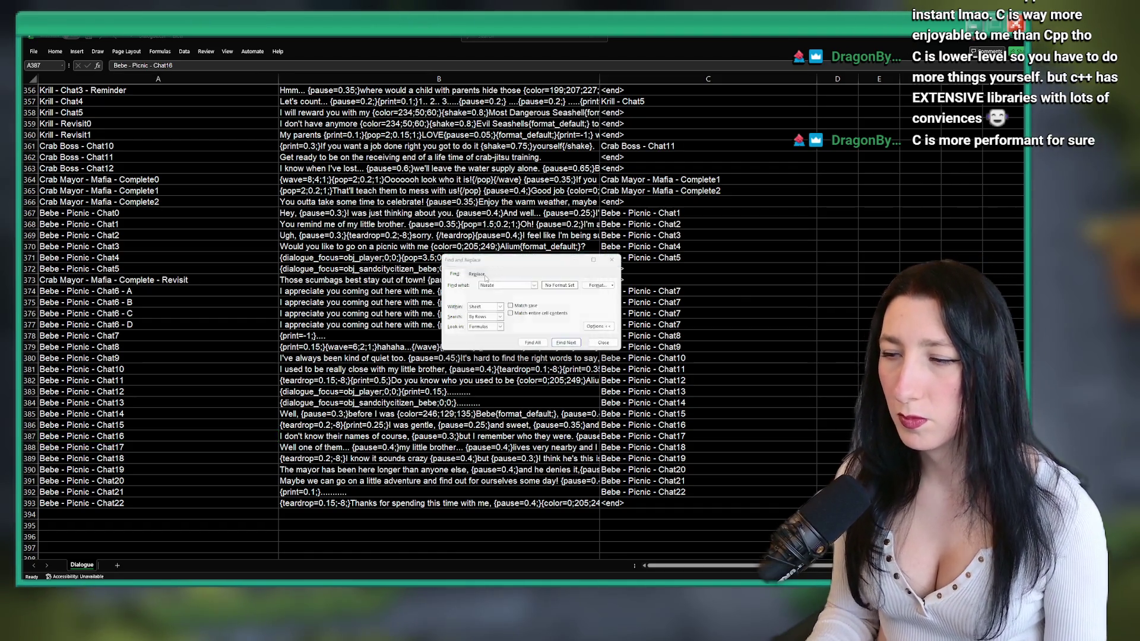
key("alt+Tab")
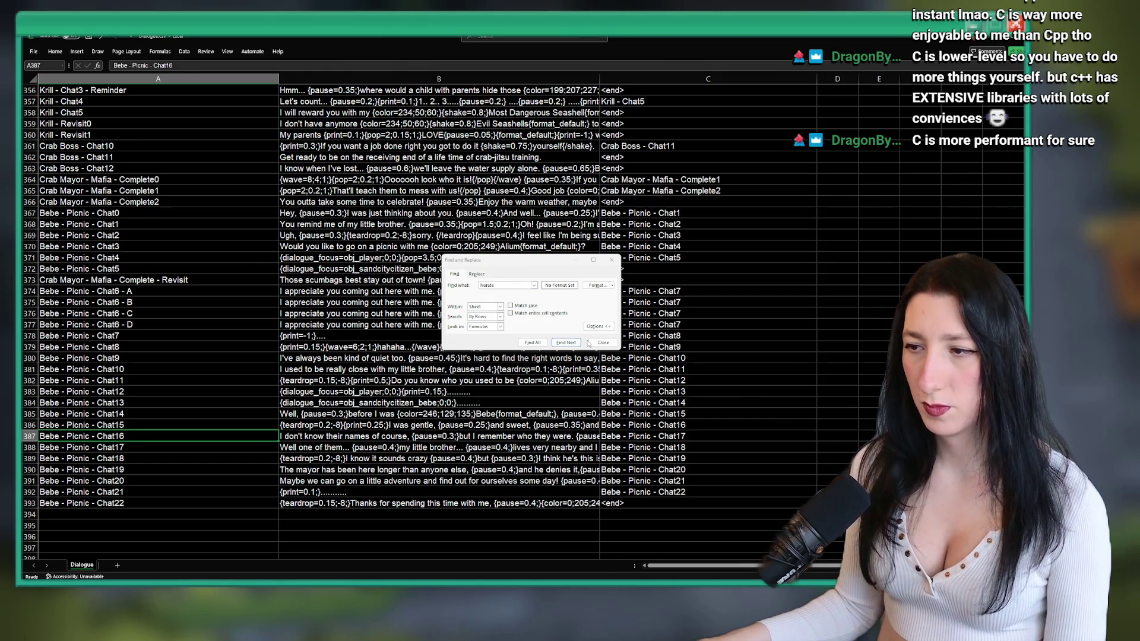
key("alt+Tab")
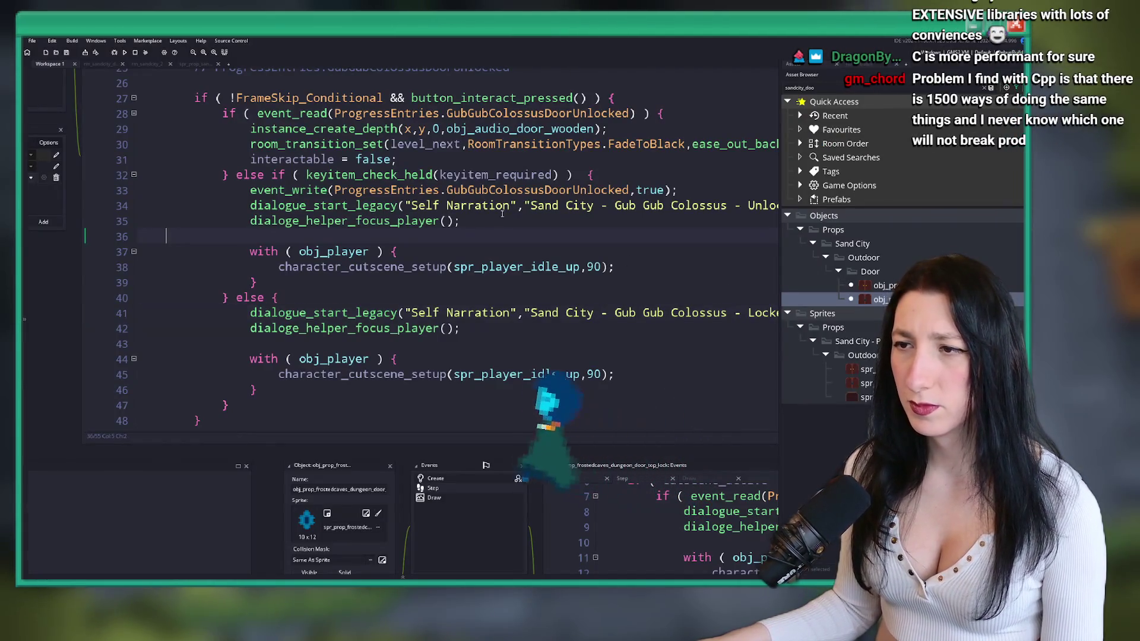
key("alt+Tab")
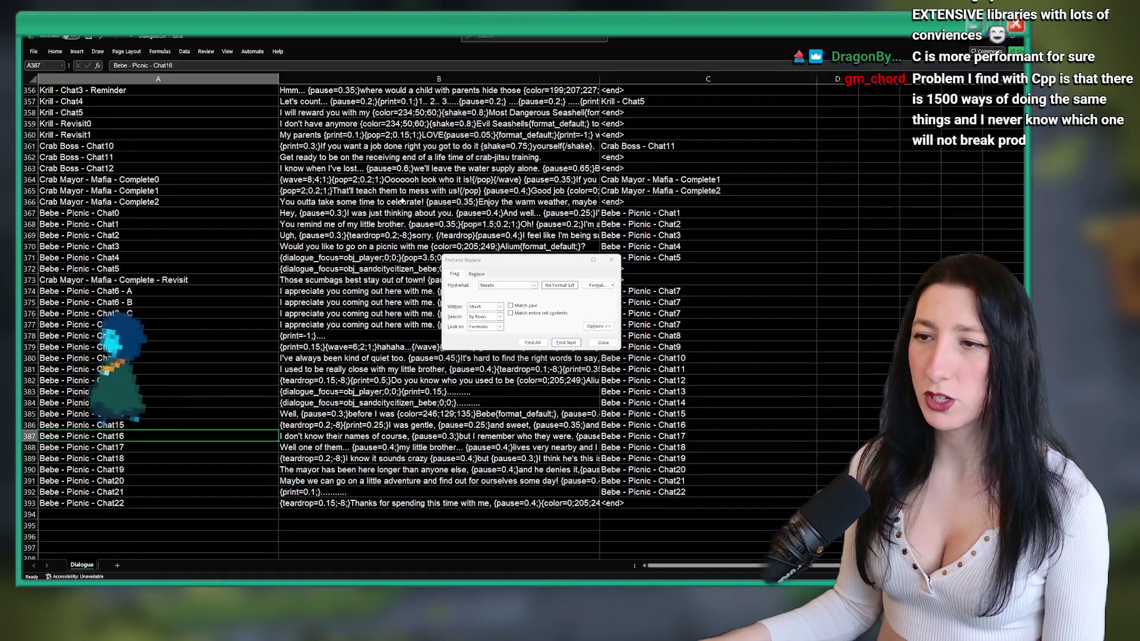
- Find the Frosted Caves Dungeon Door Locked and Unlocked rows and copy both
left_click(524, 291)
left_click(566, 343)
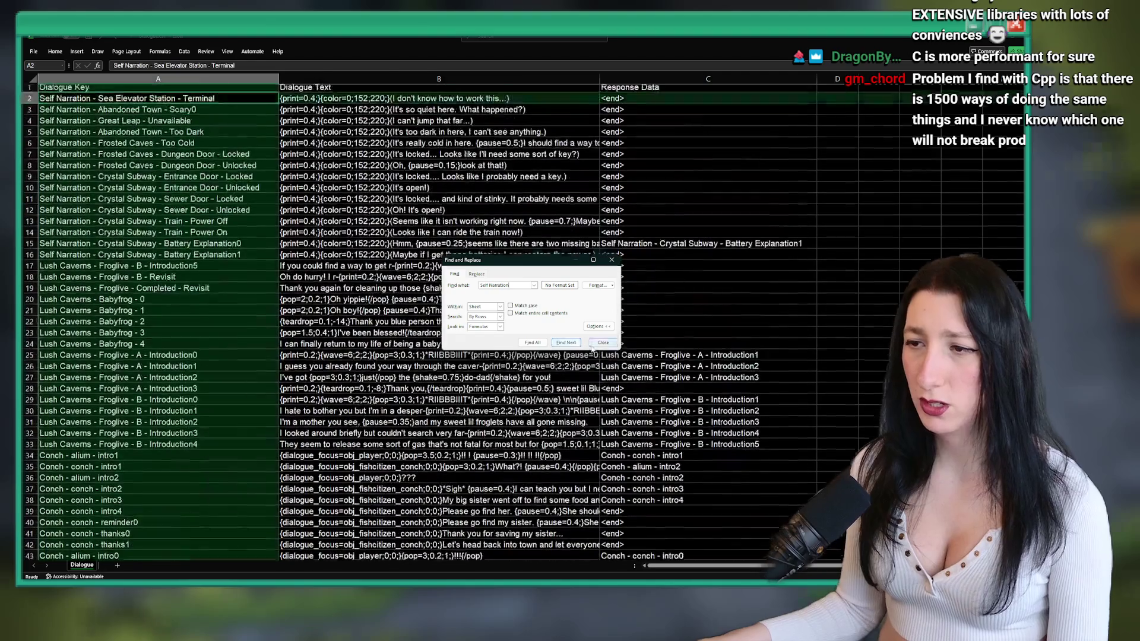
left_click(602, 343)
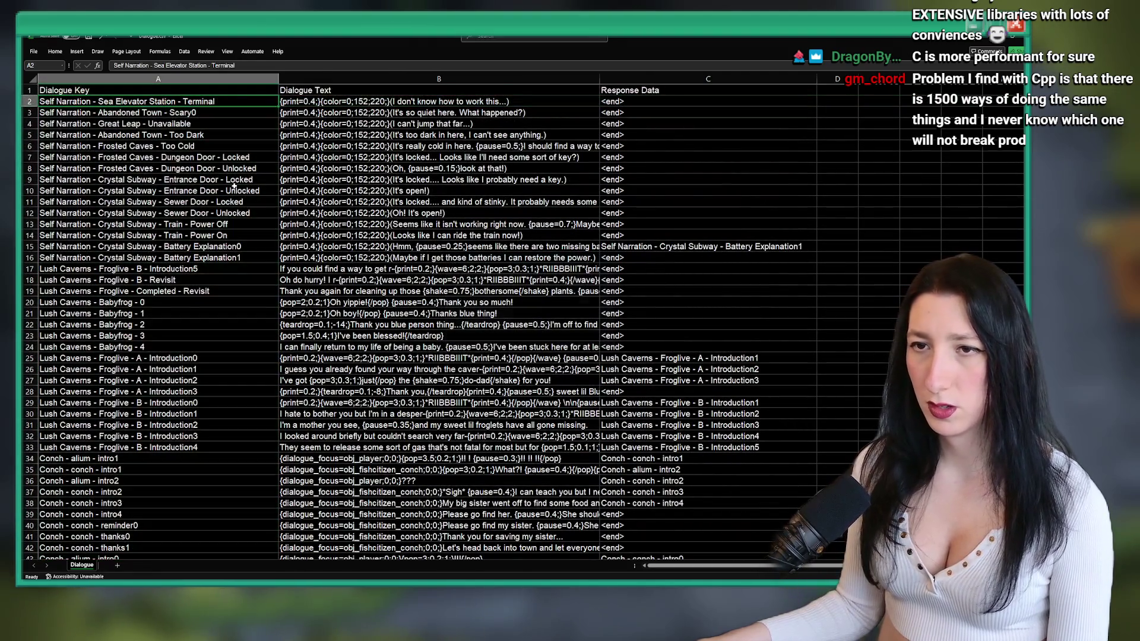
left_click(178, 134)
key("Down")
key("Down")
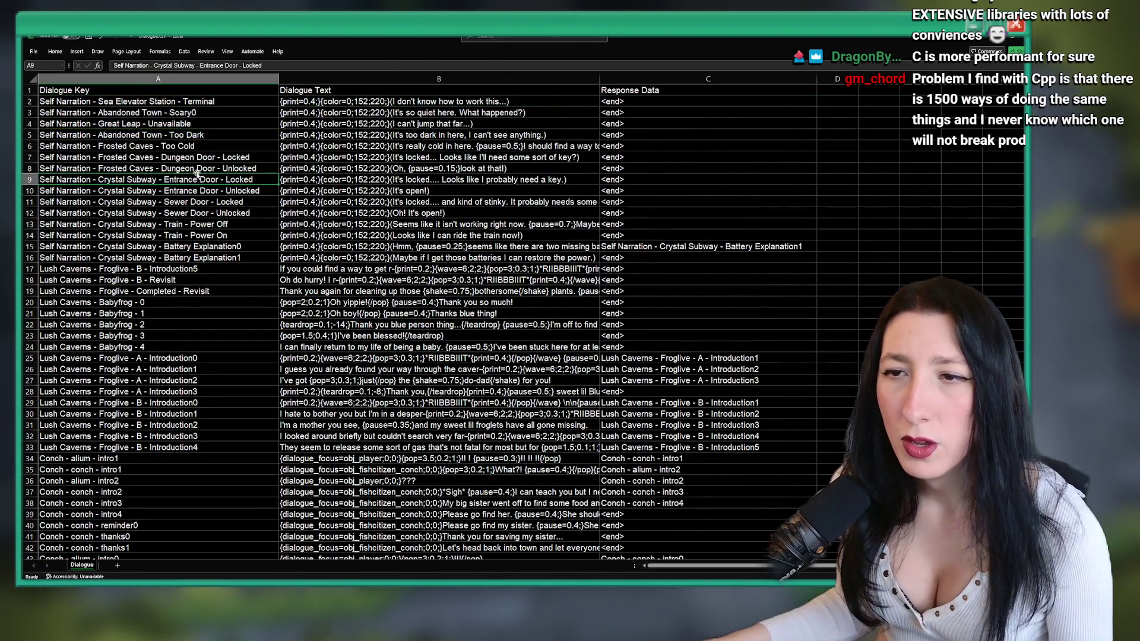
left_click(641, 171, "shift")
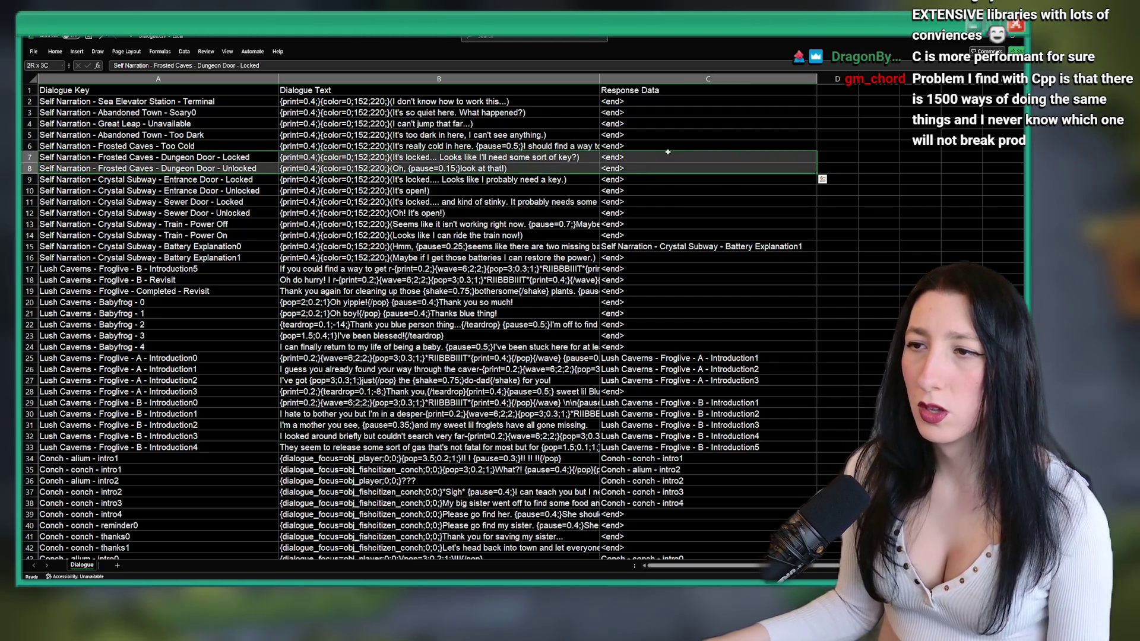
key("ctrl+c")
- Paste the copied door rows into rows 394–395 and start editing A394's id
scroll(416, 321, "down", 20)
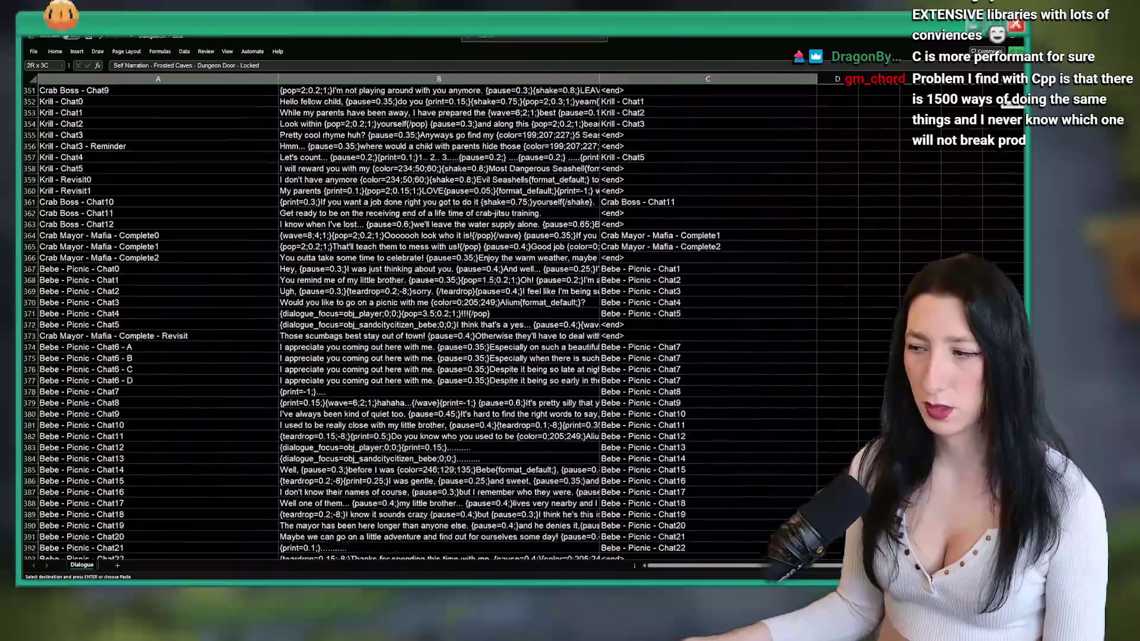
scroll(385, 356, "down", 5)
left_click(148, 387)
key("ctrl+v")
left_click(385, 409)
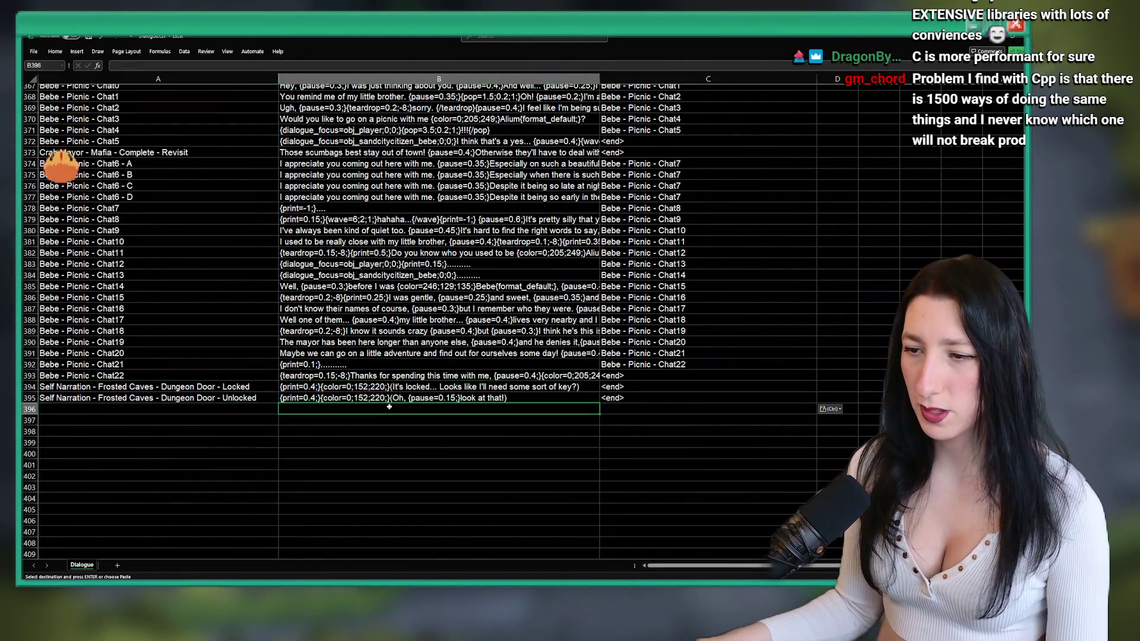
left_click(154, 387)
double_click(153, 387)
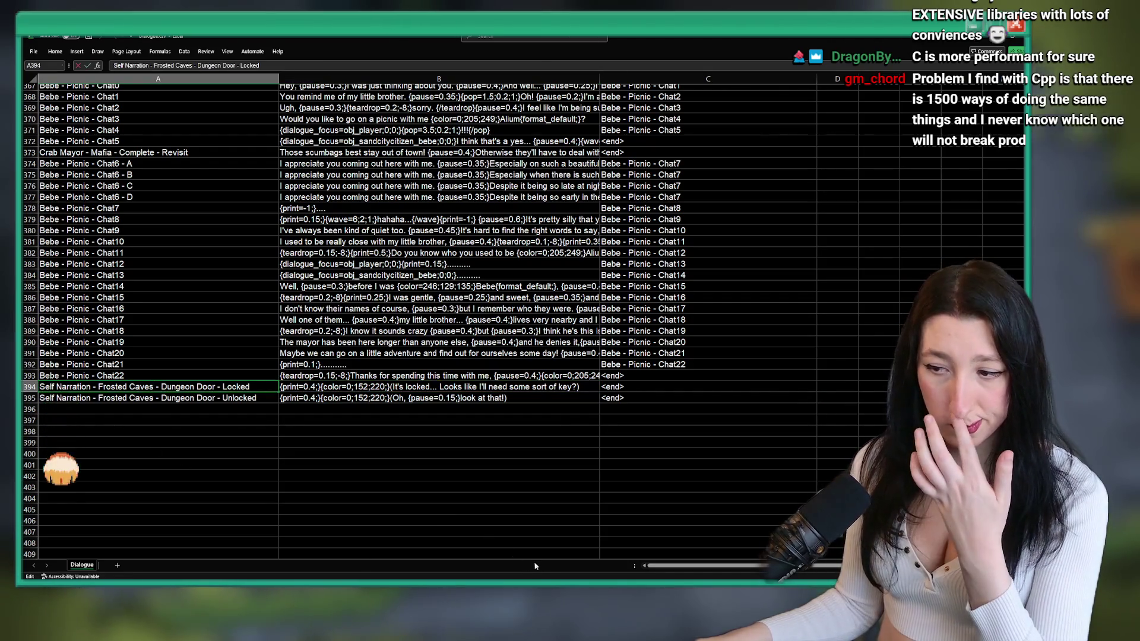
key("alt+Tab")
mouse_move(531, 206)
left_mouse_down()
mouse_move(772, 209)
mouse_move(725, 214)
left_mouse_up()
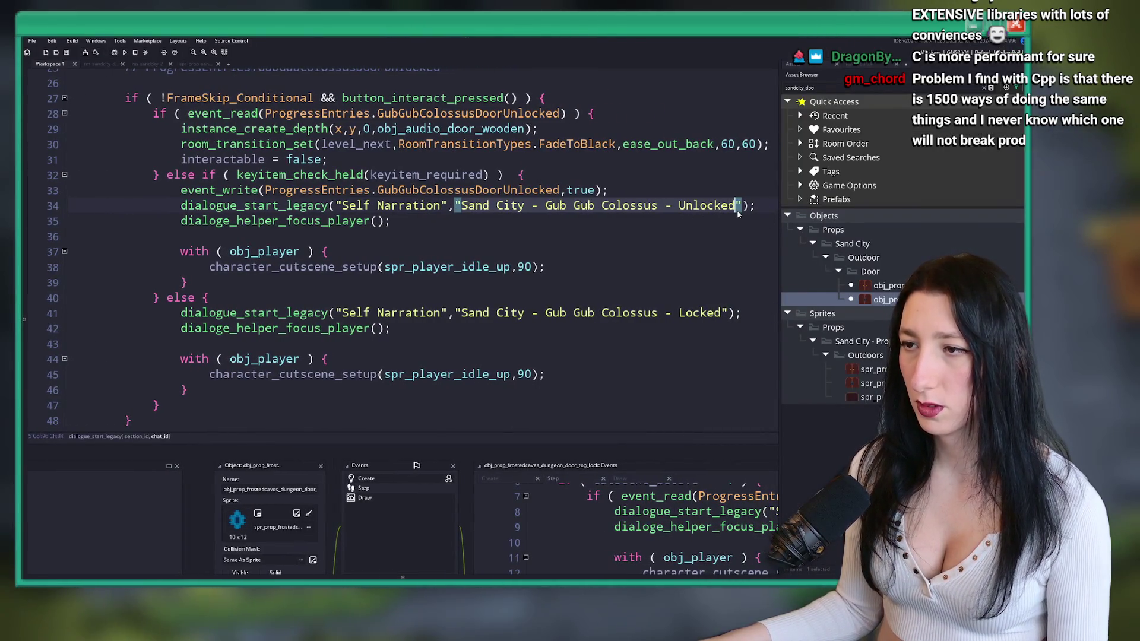
- Rename A394 and A395 to the Sand City Gub Gub Colossus Unlocked and Lock ids
key("alt+Tab")
double_click(202, 386)
mouse_move(250, 387)
left_mouse_down()
mouse_move(99, 387)
mouse_move(257, 398)
left_mouse_up()
key("ctrl+v")
double_click(104, 397)
key("ctrl+v")
left_click(231, 398)
key("BackSpace")
key("BackSpace")
key("BackSpace")
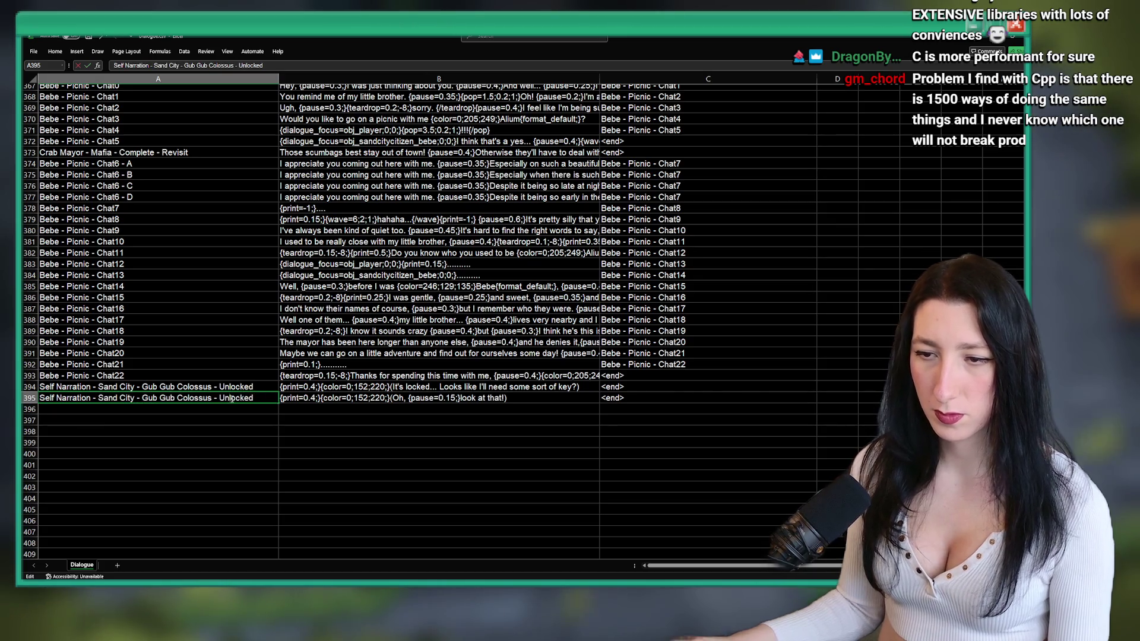
type("L")
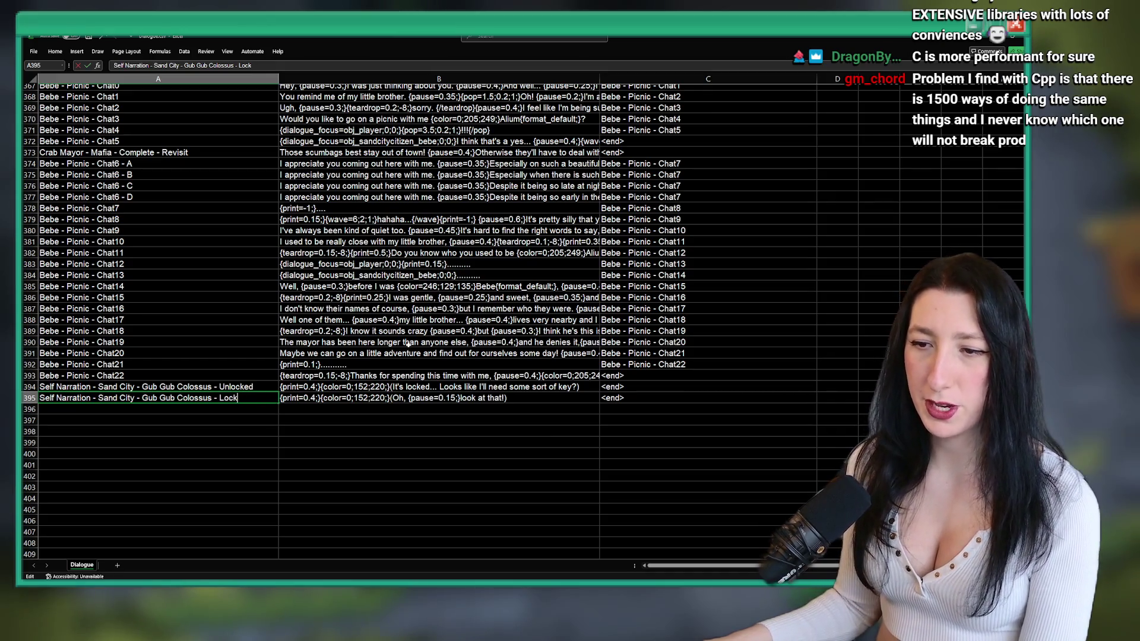
key("BackSpace")
key("BackSpace")
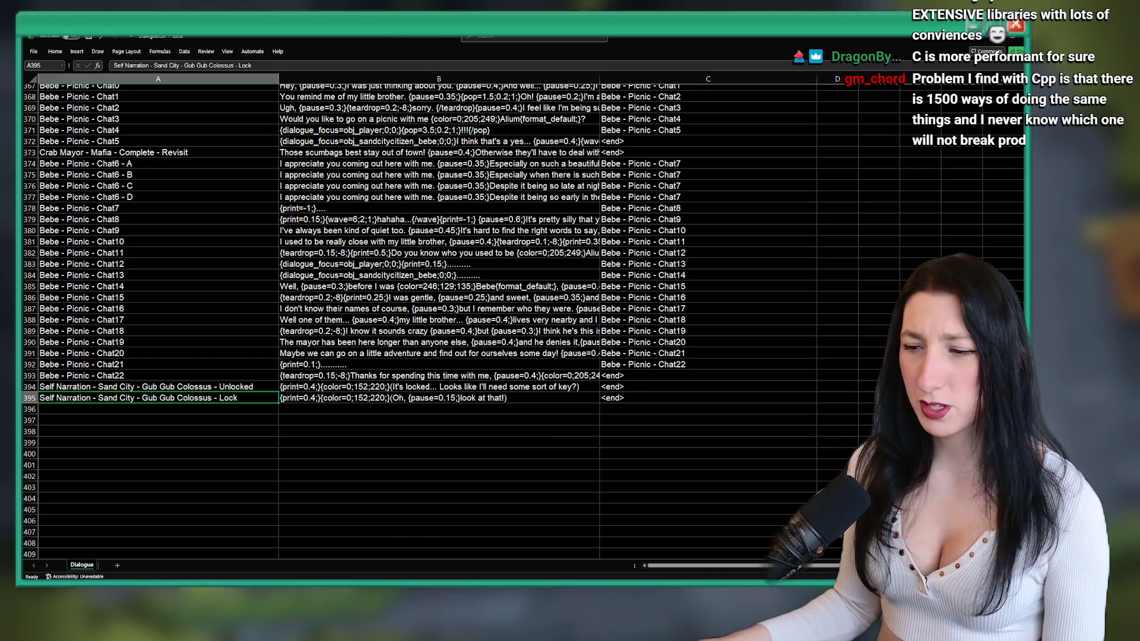
key("alt+Tab")
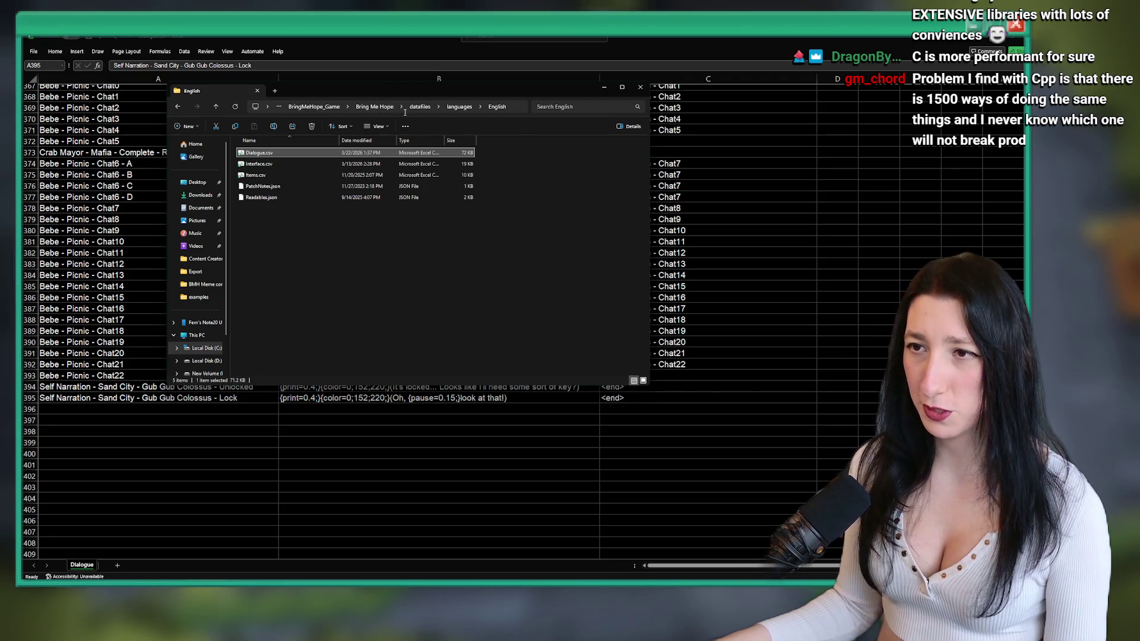
left_click(314, 107)
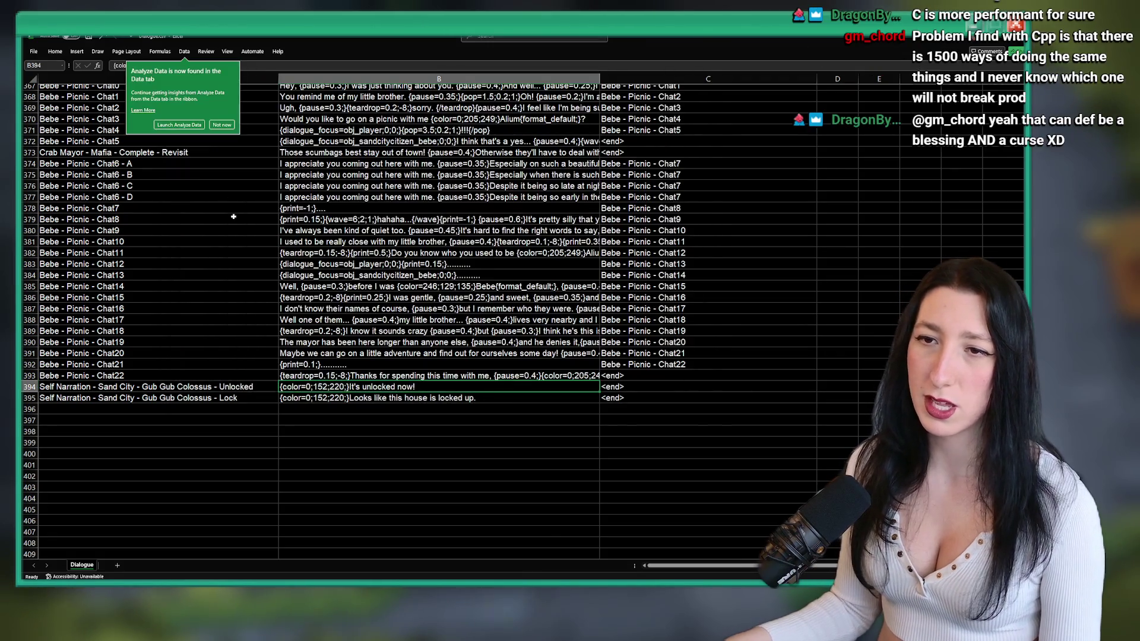
- Check the Colossus lines "It's unlocked now!" and "Looks like this house is locked up.", widen column B, close
left_click(222, 125)
left_click(89, 253)
left_click(89, 119)
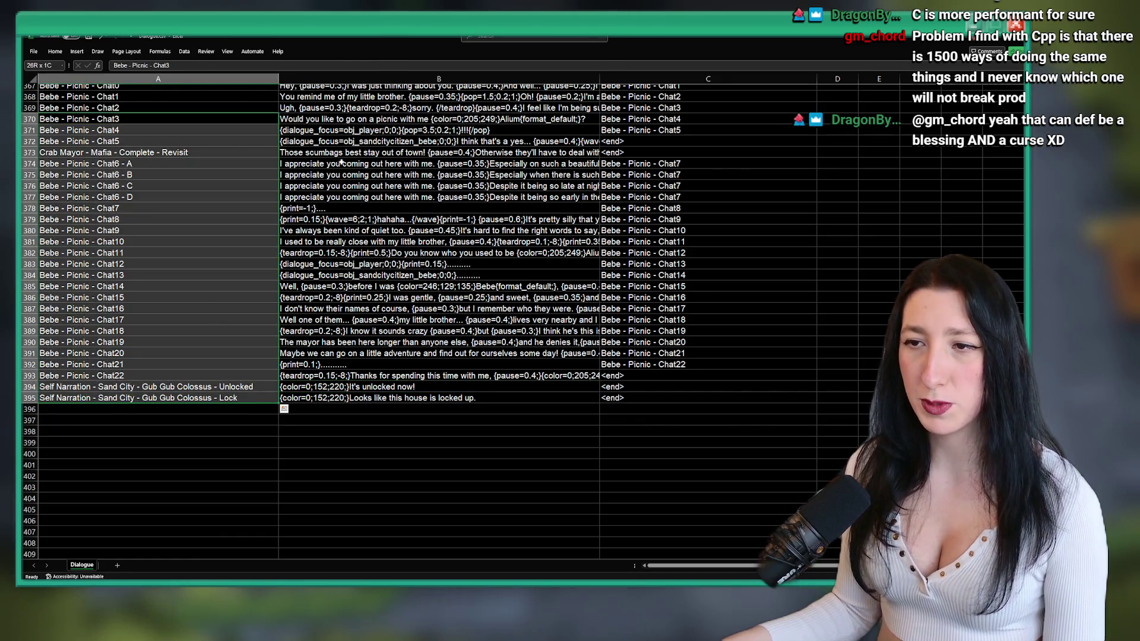
left_click_drag(345, 146, 339, 399)
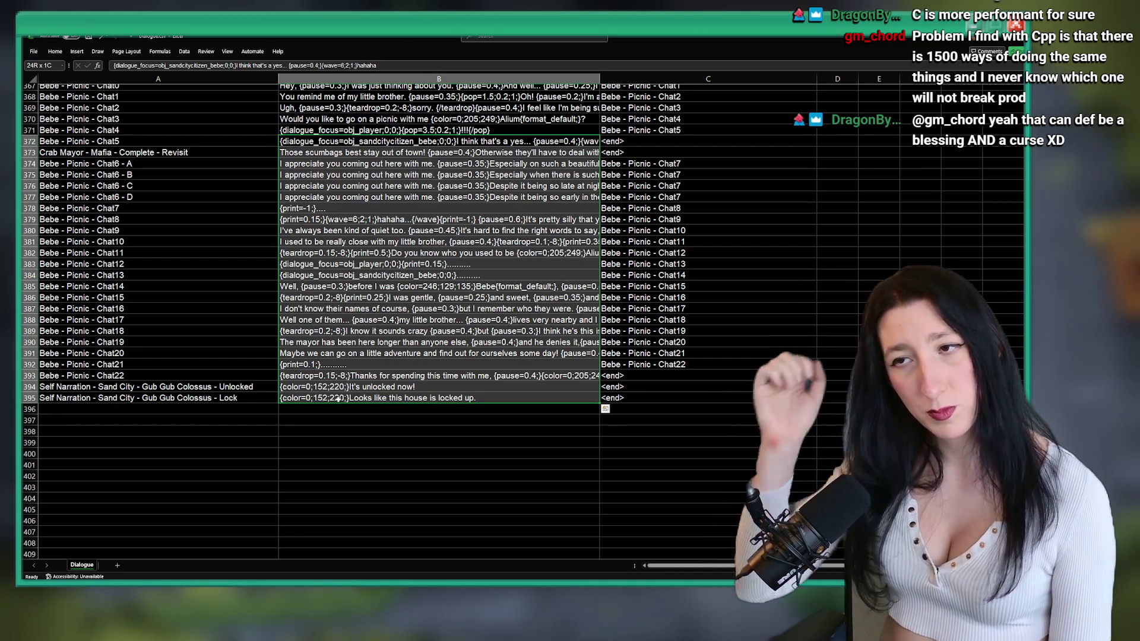
left_click(440, 220)
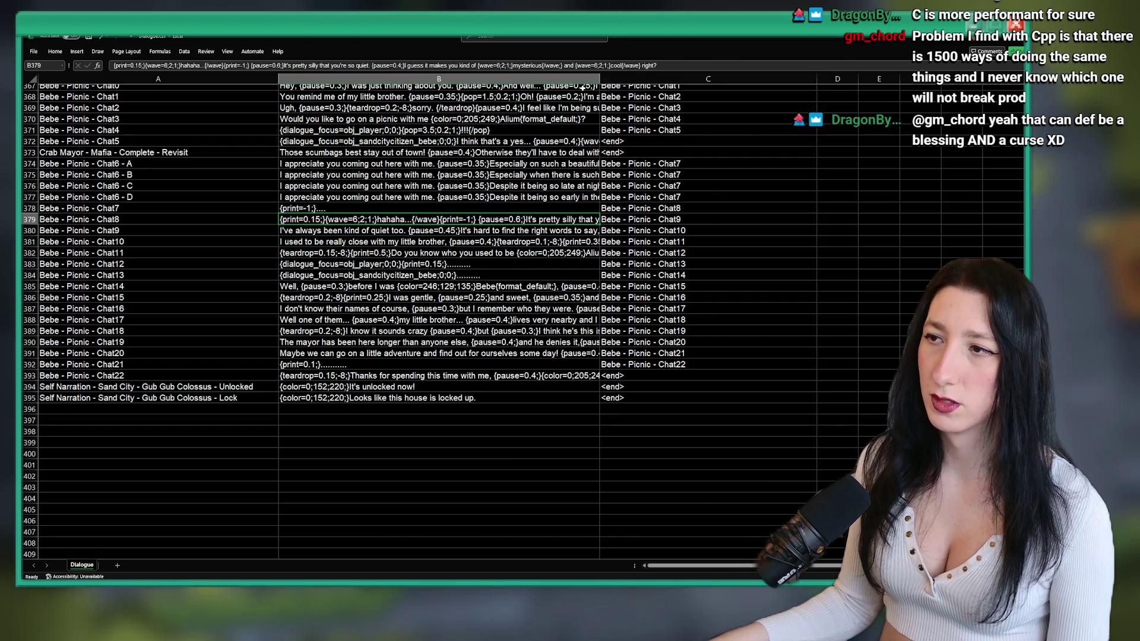
left_click_drag(600, 78, 810, 102)
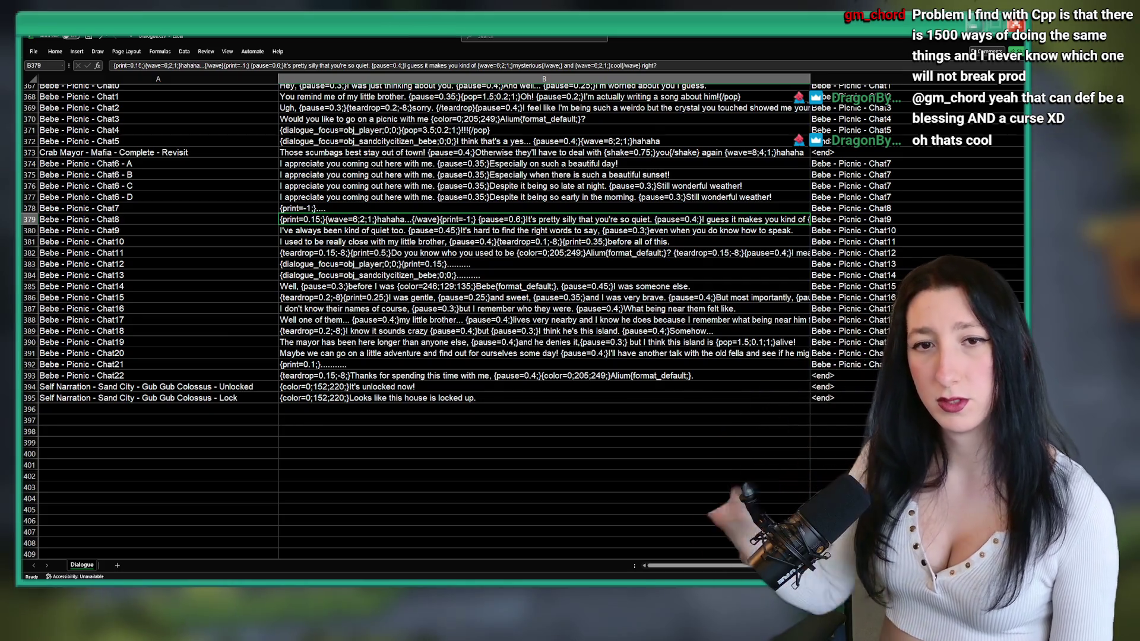
scroll(573, 310, "up", 14)
scroll(573, 310, "down", 19)
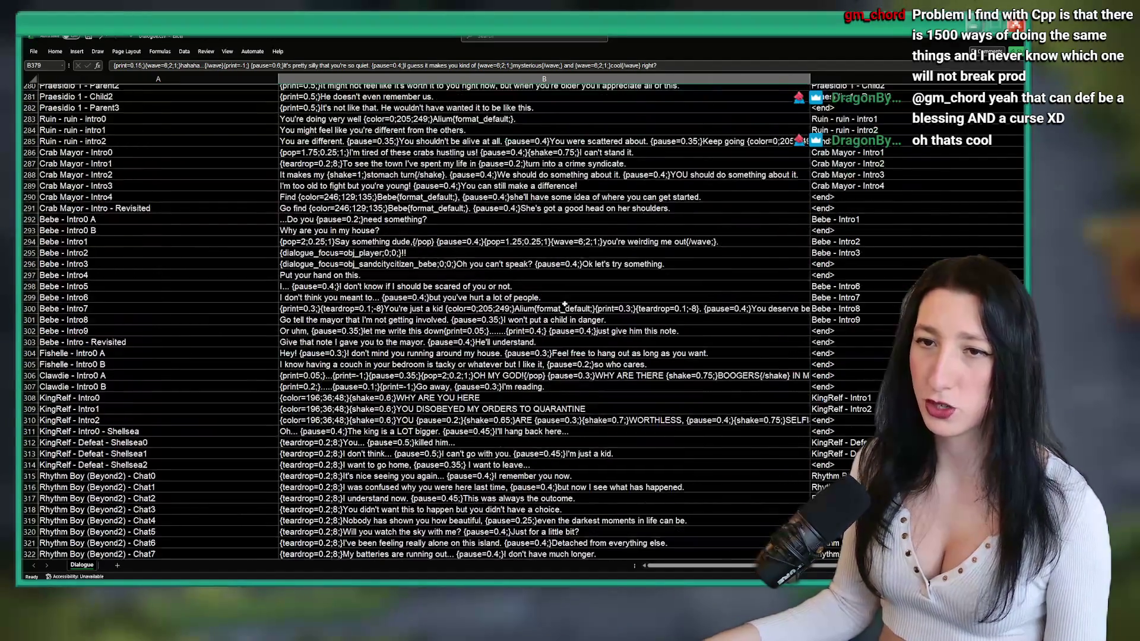
left_click(1016, 25)
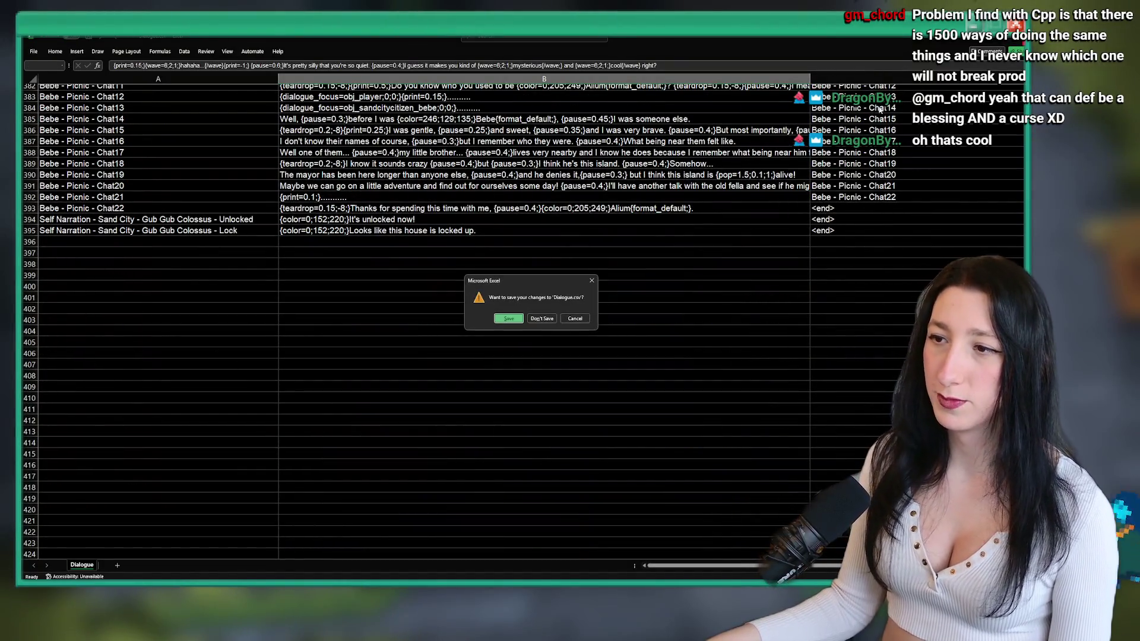
- Save the Dialogue.csv changes and switch over to the aquarium livestream
left_click(507, 317)
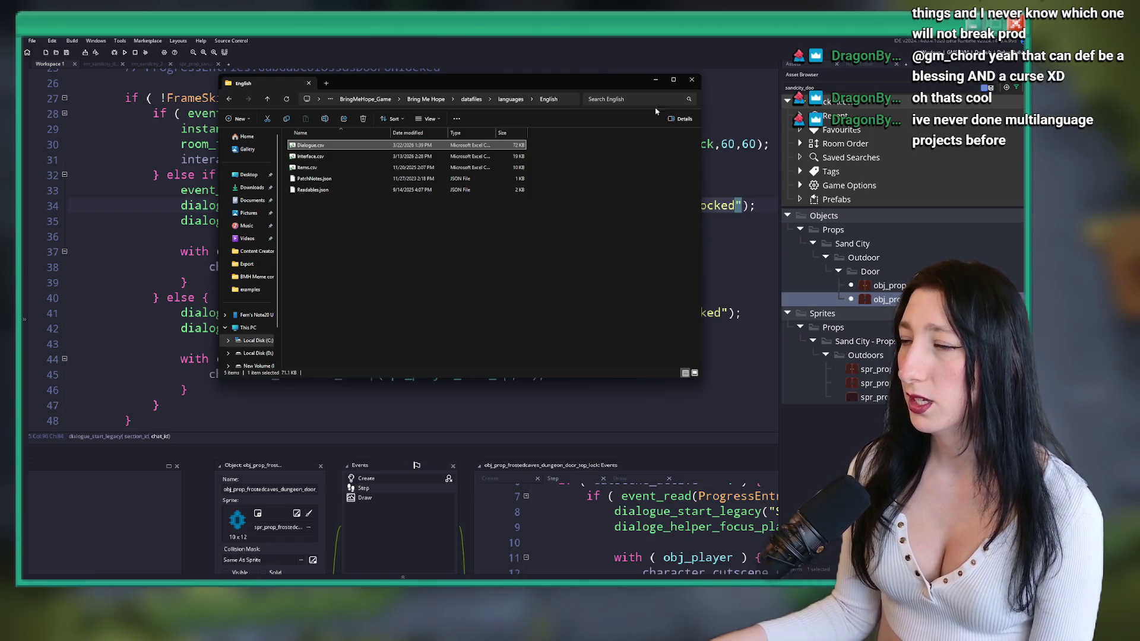
key("alt+Tab")
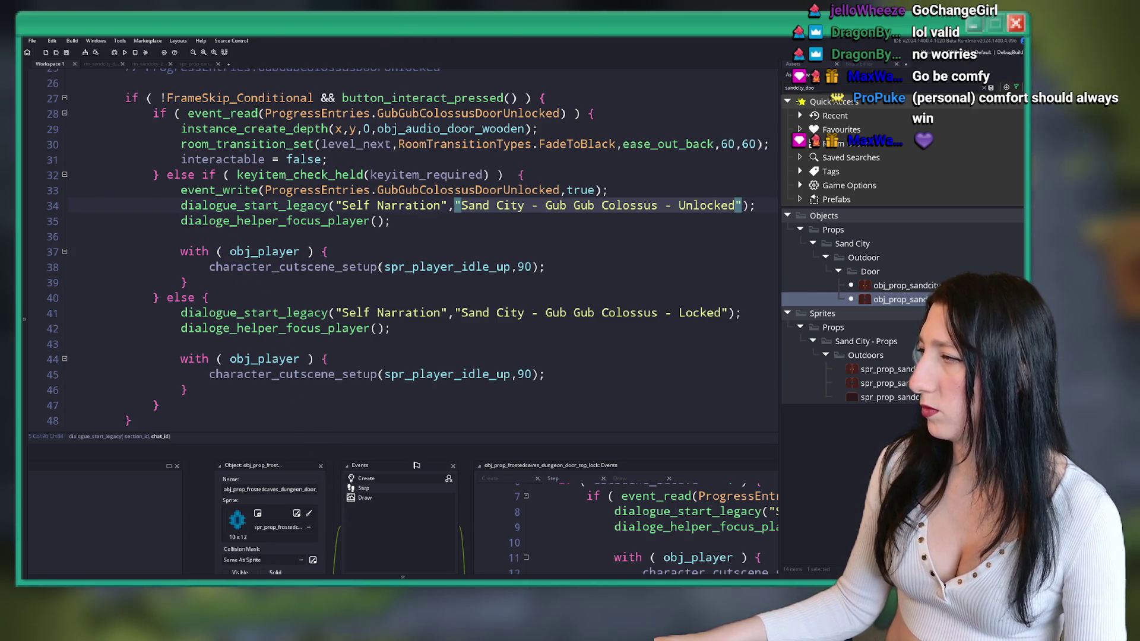
key("alt+Tab")
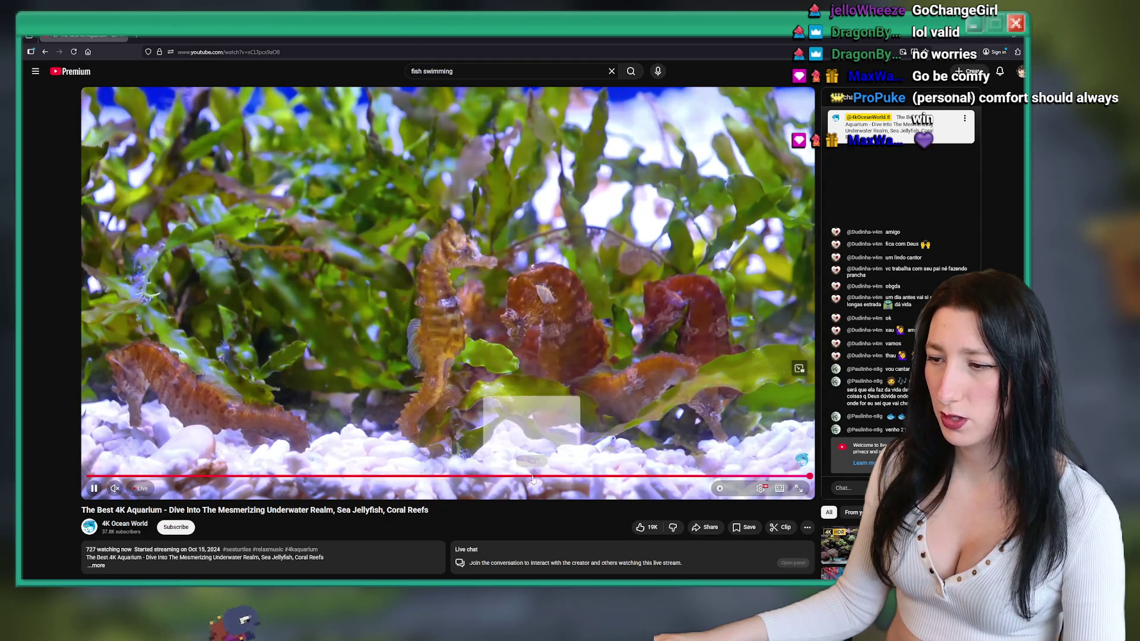
- Change the aquarium stream's video quality through the settings menu
left_click(761, 488)
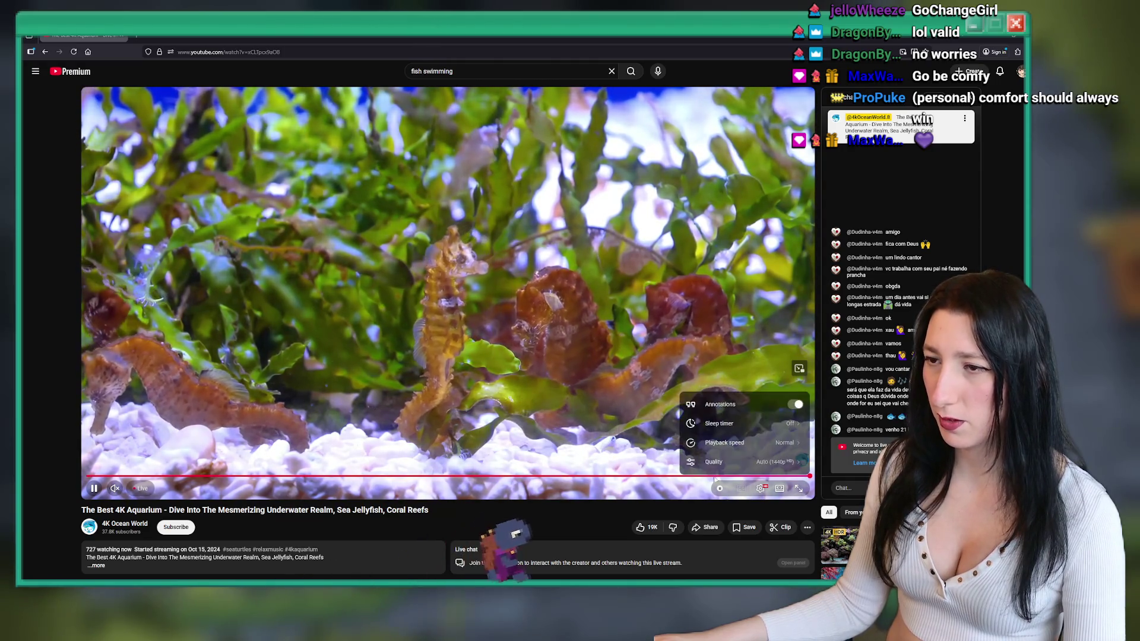
left_click(731, 461)
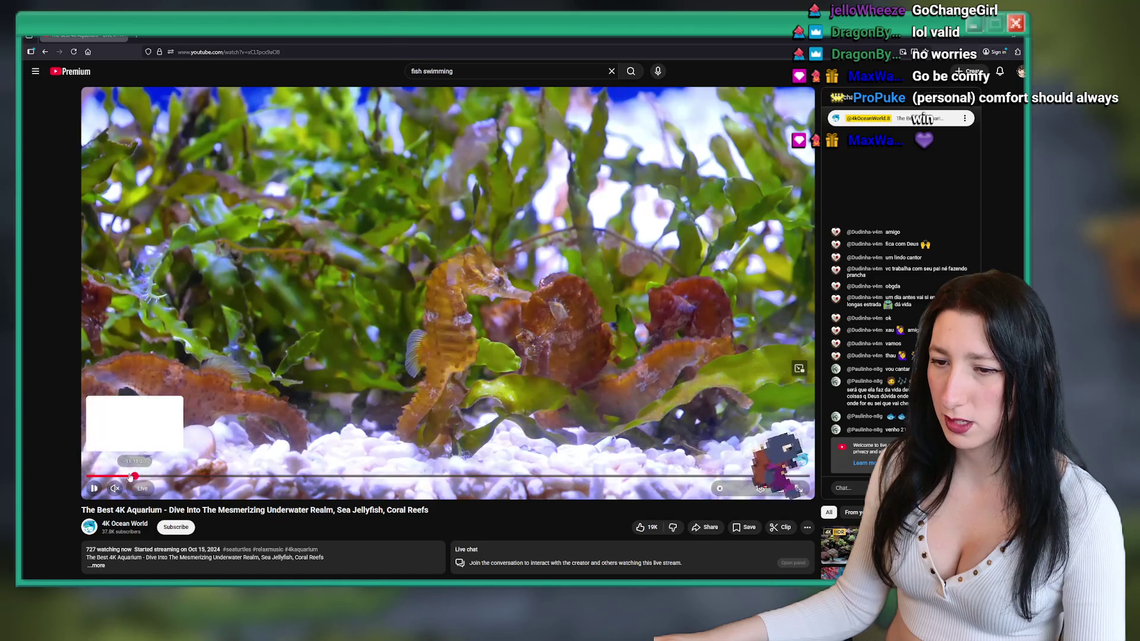
left_click(717, 458)
- Set the playback speed to about 3.5x and show the video full screen
left_click(761, 488)
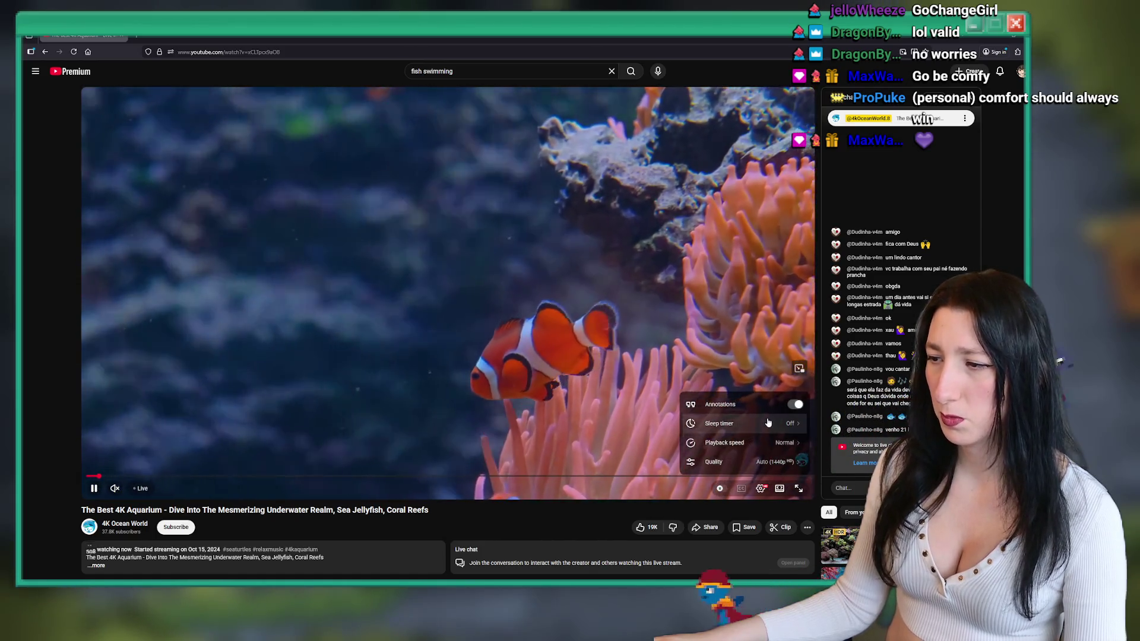
left_click(757, 447)
left_click_drag(719, 433, 788, 440)
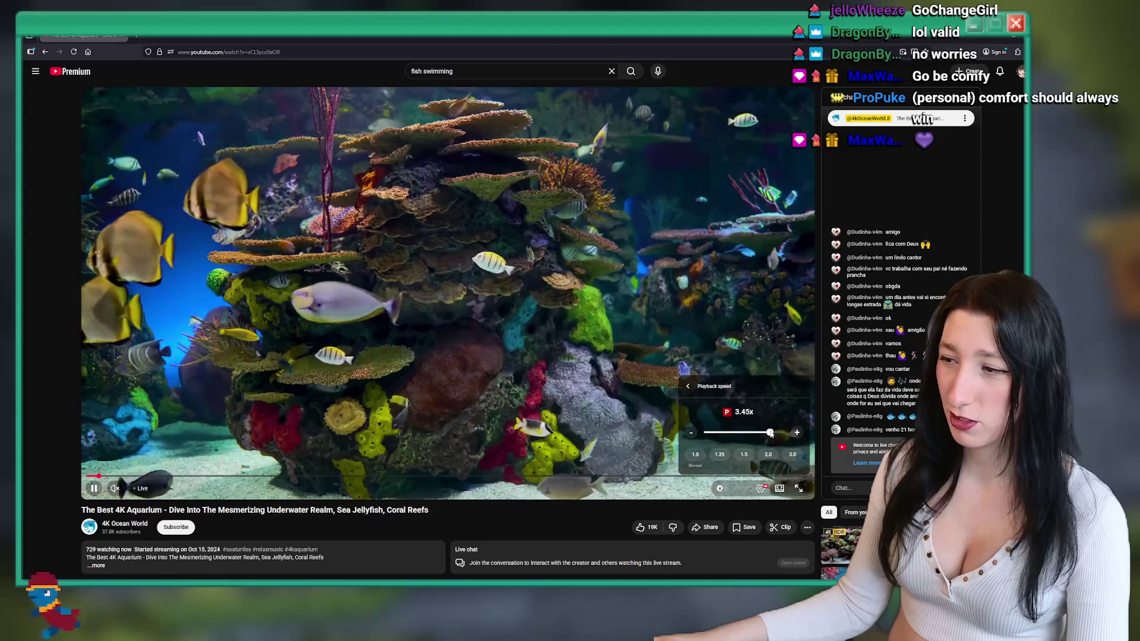
left_click_drag(780, 432, 771, 435)
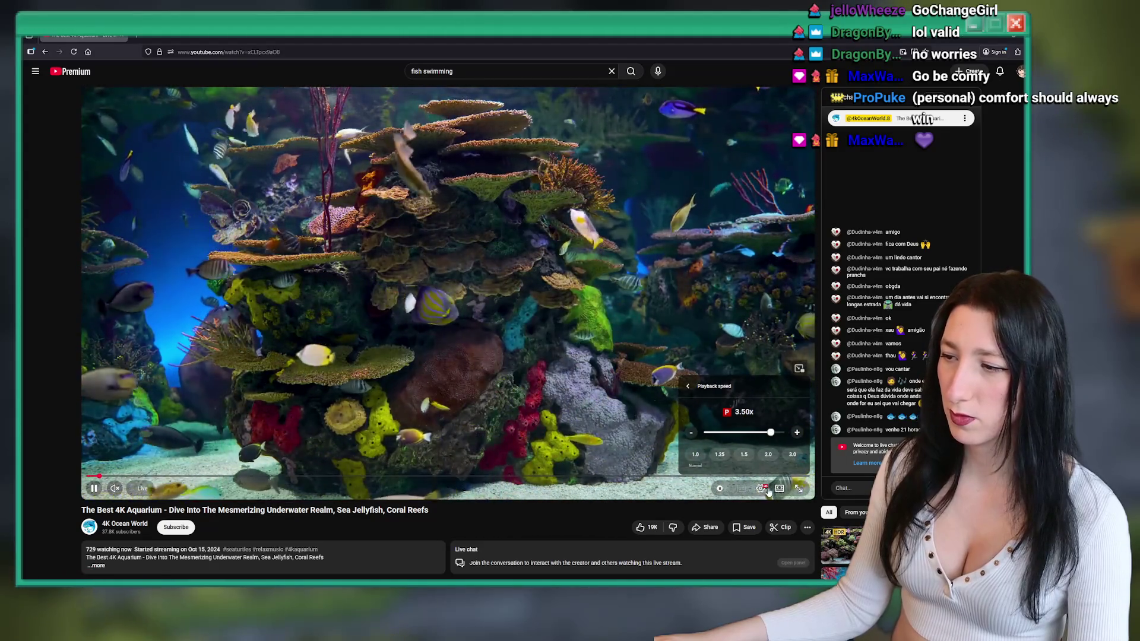
key("f")
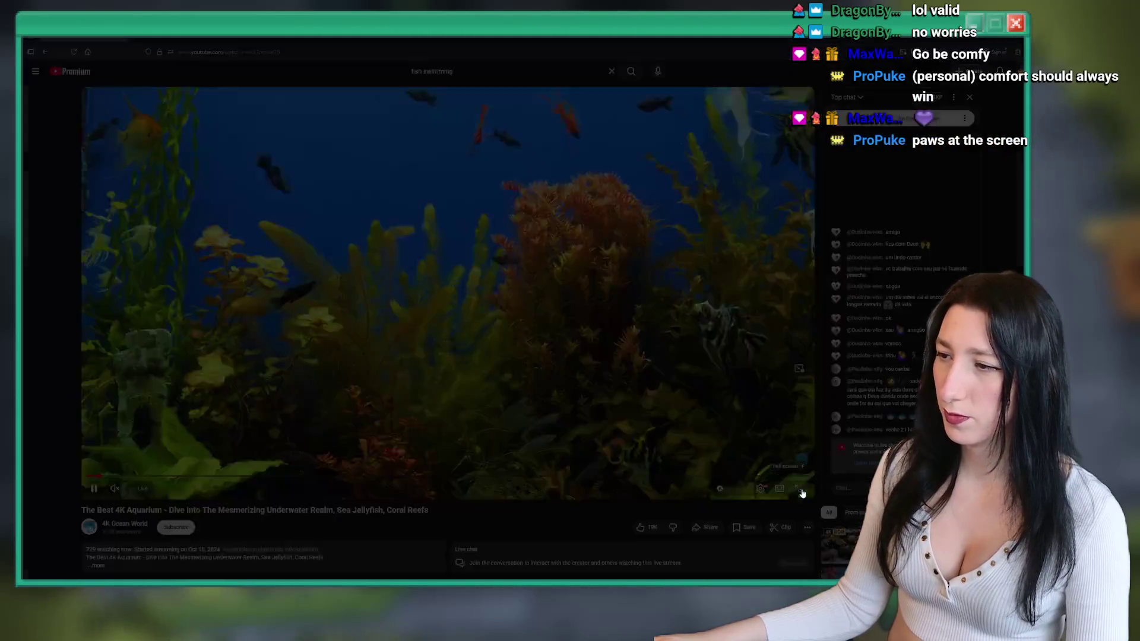
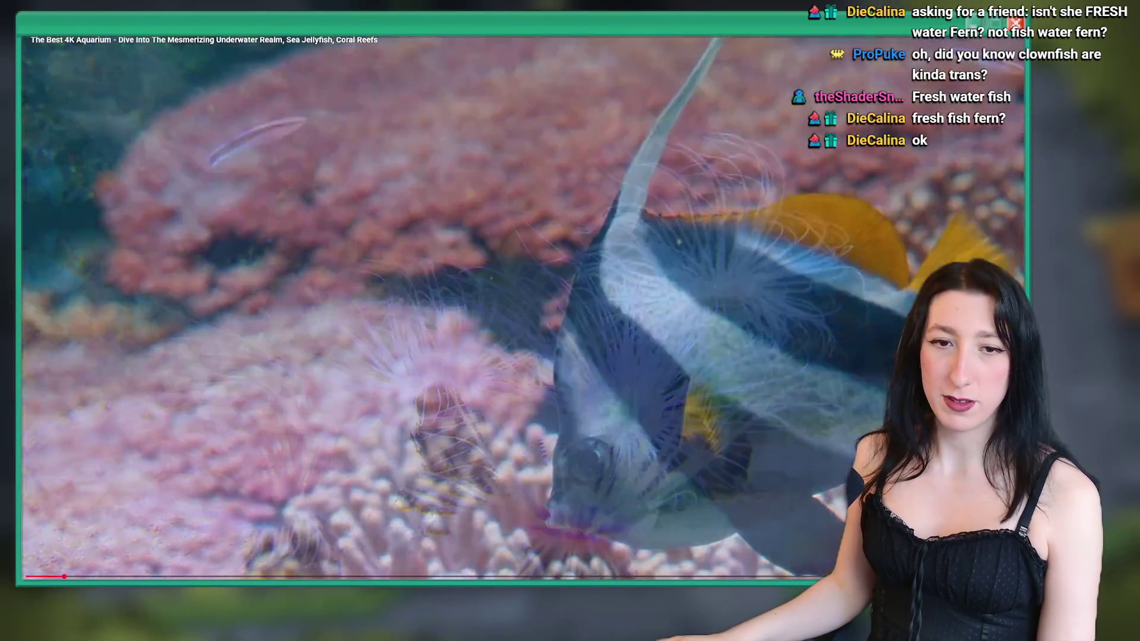
- Exit fullscreen on the 4K Aquarium stream, pause it, and switch back to GameMaker
key("Escape")
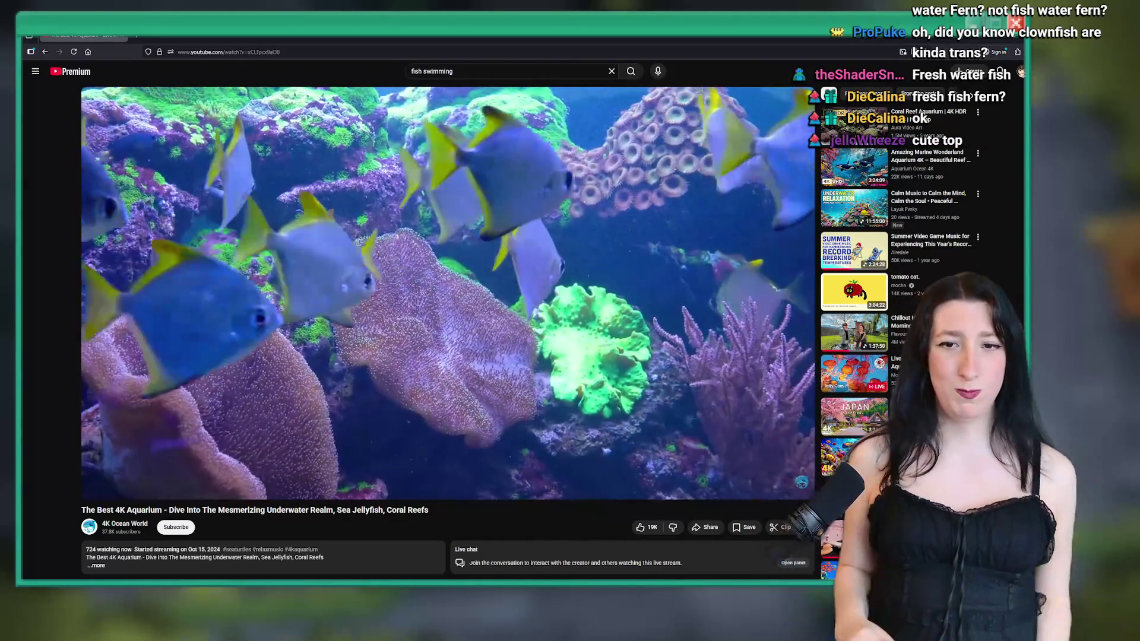
key("space")
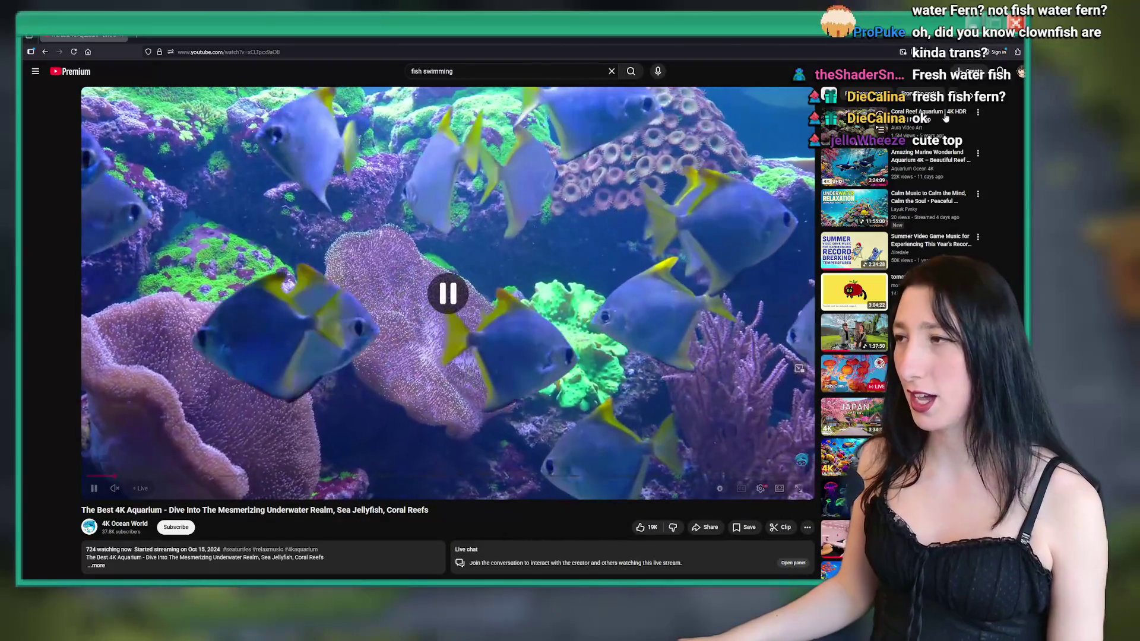
key("alt+Tab")
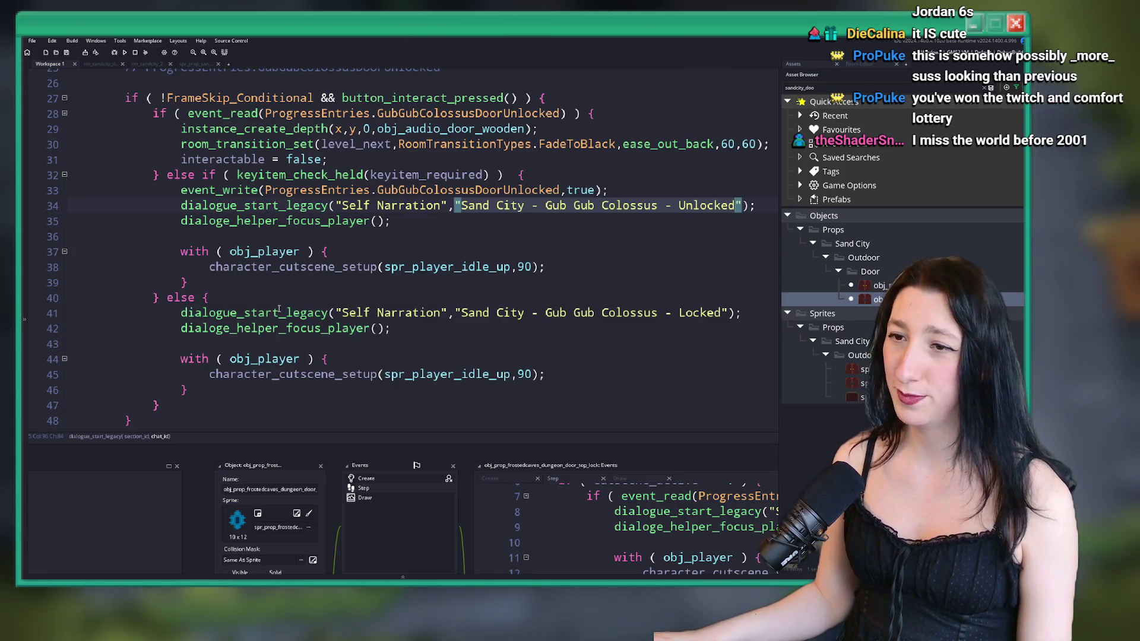
- Review the Gub Gub Colossus door's unlocked and locked dialogue code, then launch the game
left_click(377, 256)
scroll(386, 238, "down", 5)
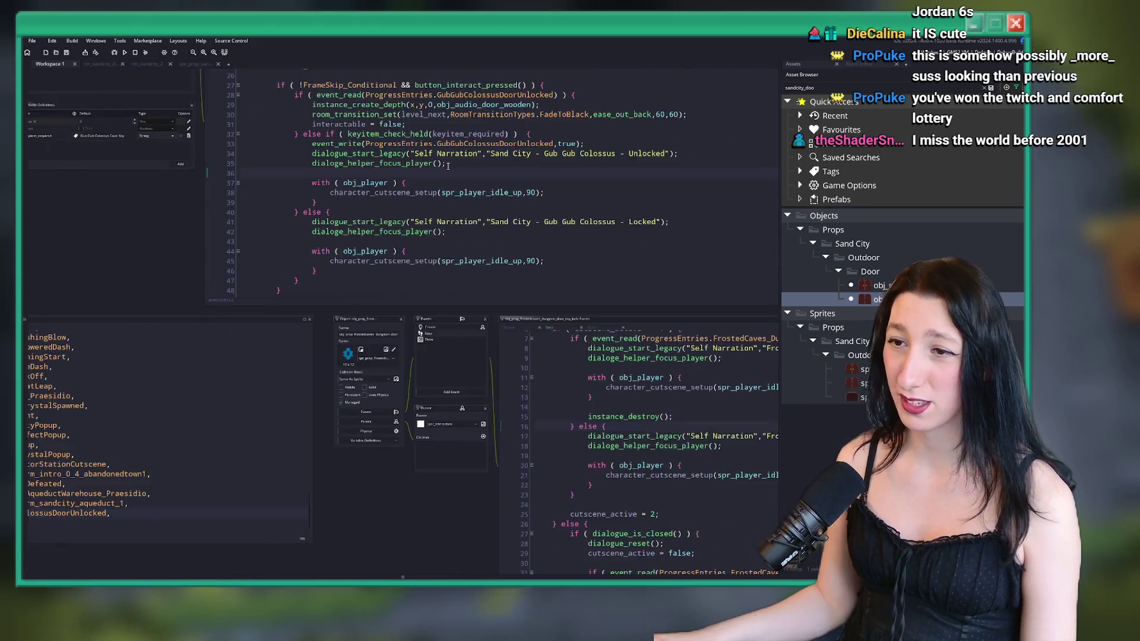
scroll(658, 386, "up", 2)
scroll(340, 170, "up", 5)
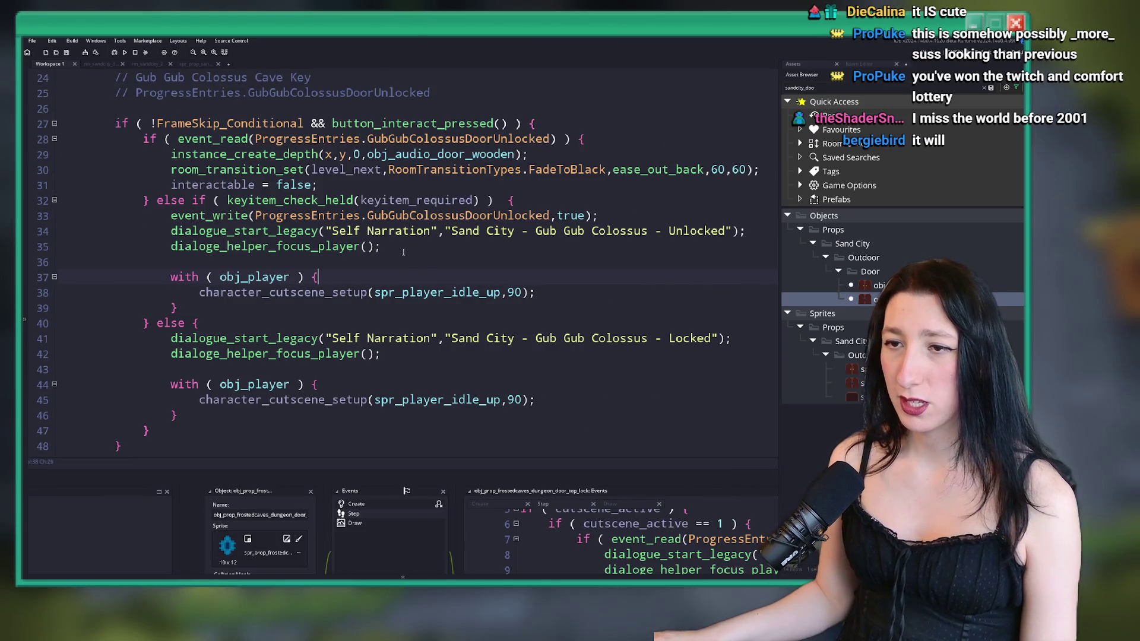
scroll(403, 252, "down", 5)
scroll(257, 190, "up", 3)
scroll(356, 178, "up", 1)
scroll(356, 179, "right", 1)
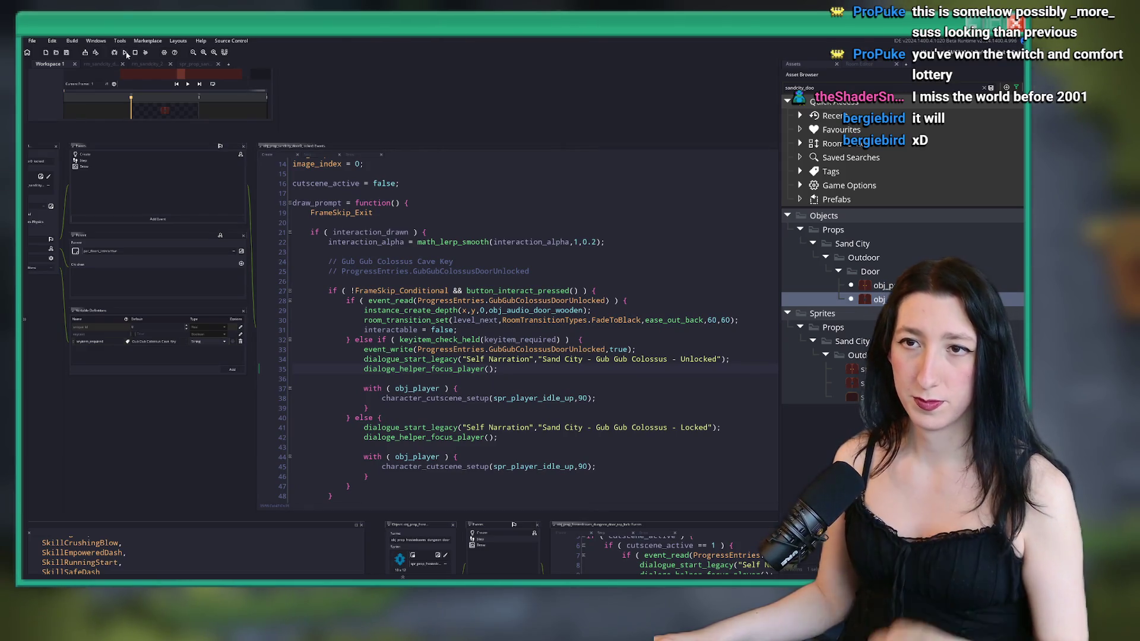
left_click(125, 52)
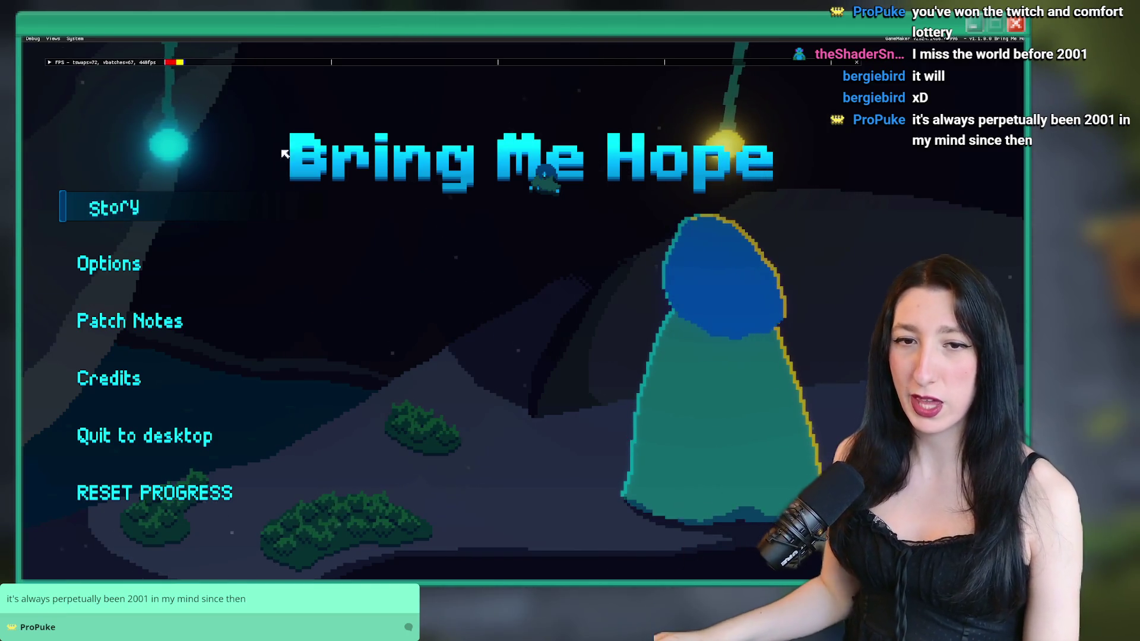
- Start a Story playthrough and warp to the Sand City room via the debug console's room_goto
left_click(108, 214)
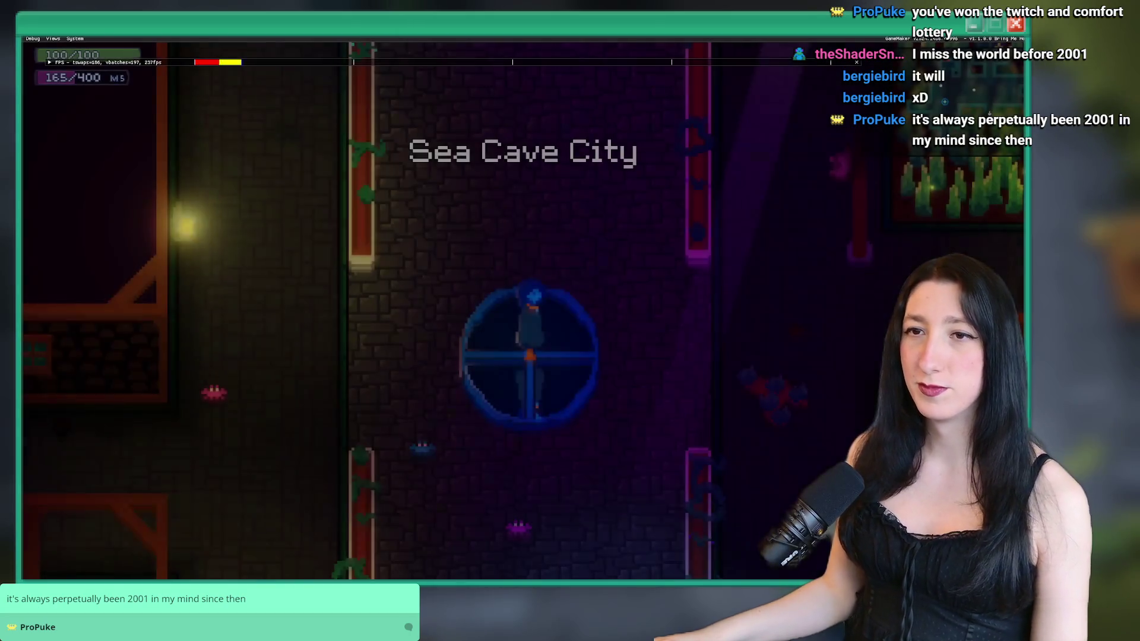
key("grave")
key("Up")
key("Up")
key("Up")
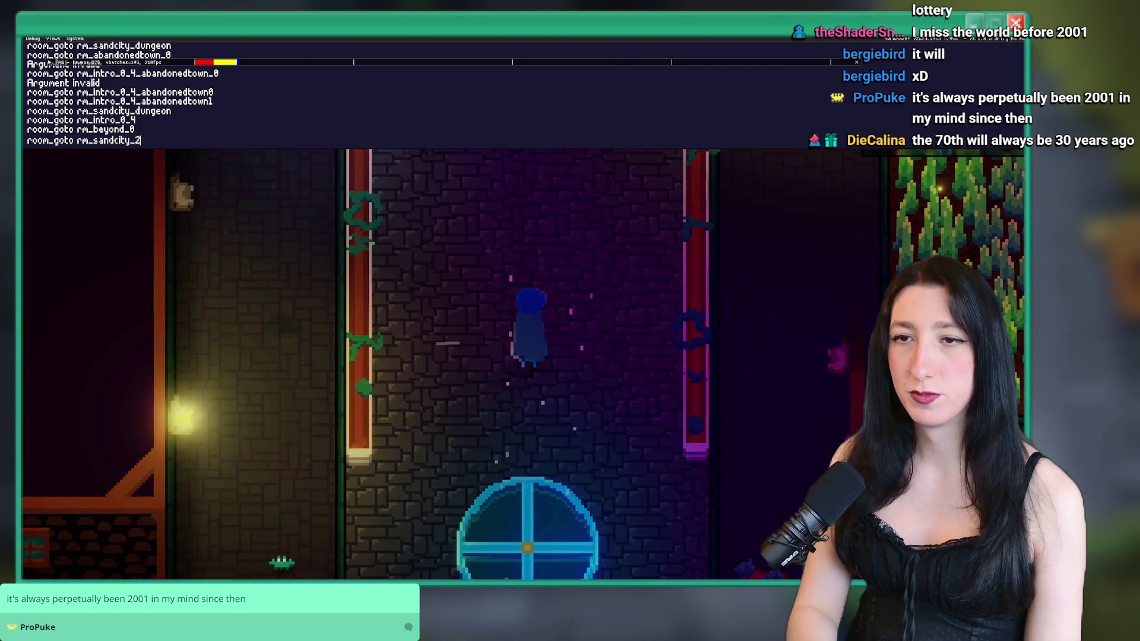
key("Return")
- Walk to the red Gub Gub Colossus door, try entering it, and abort the dialogue code error
key("Right")
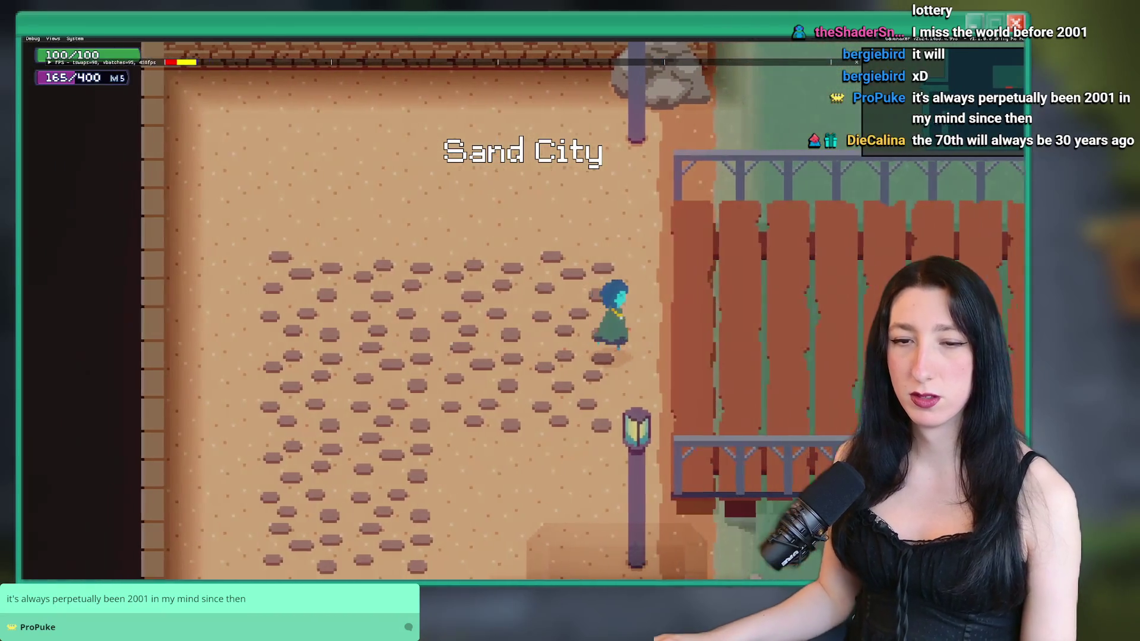
key("Right")
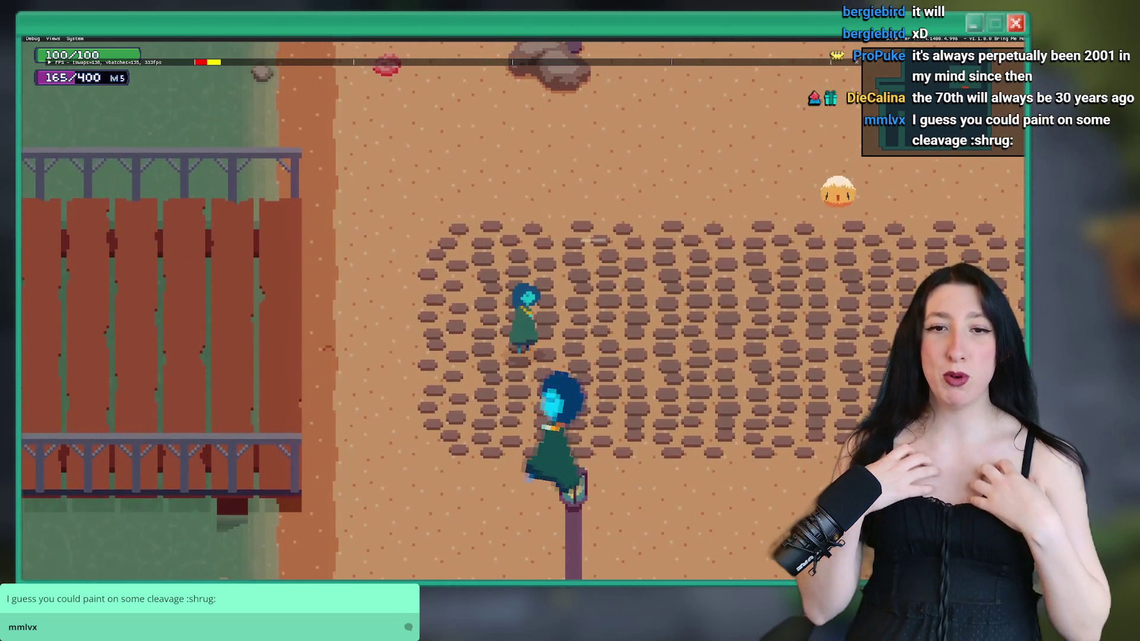
key("a")
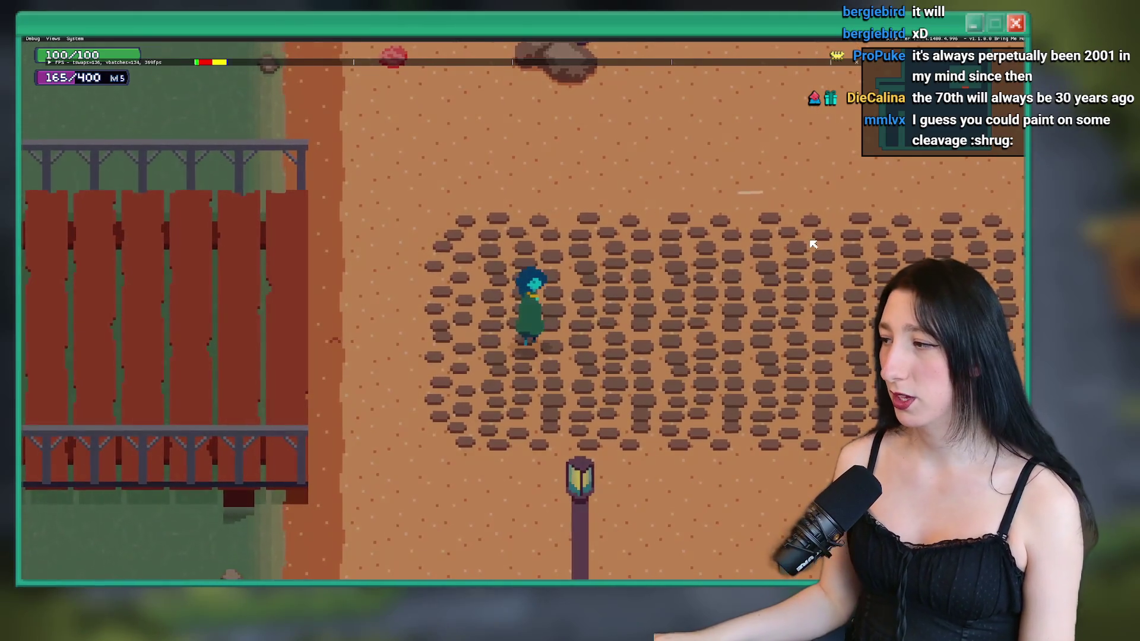
key("w")
key("w")
key("d")
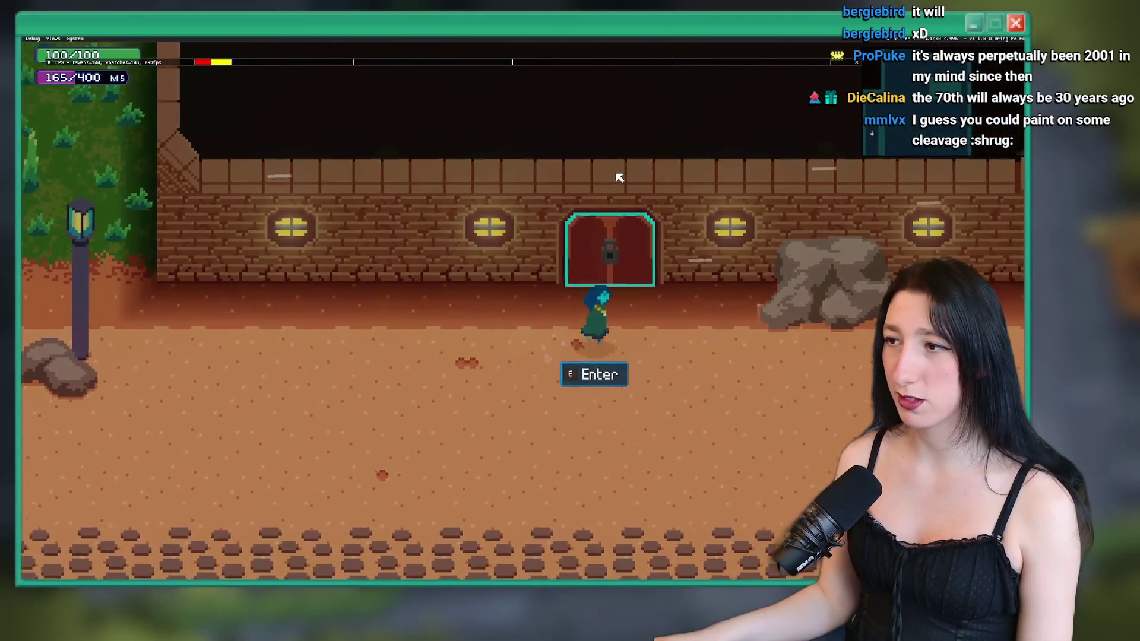
key("e")
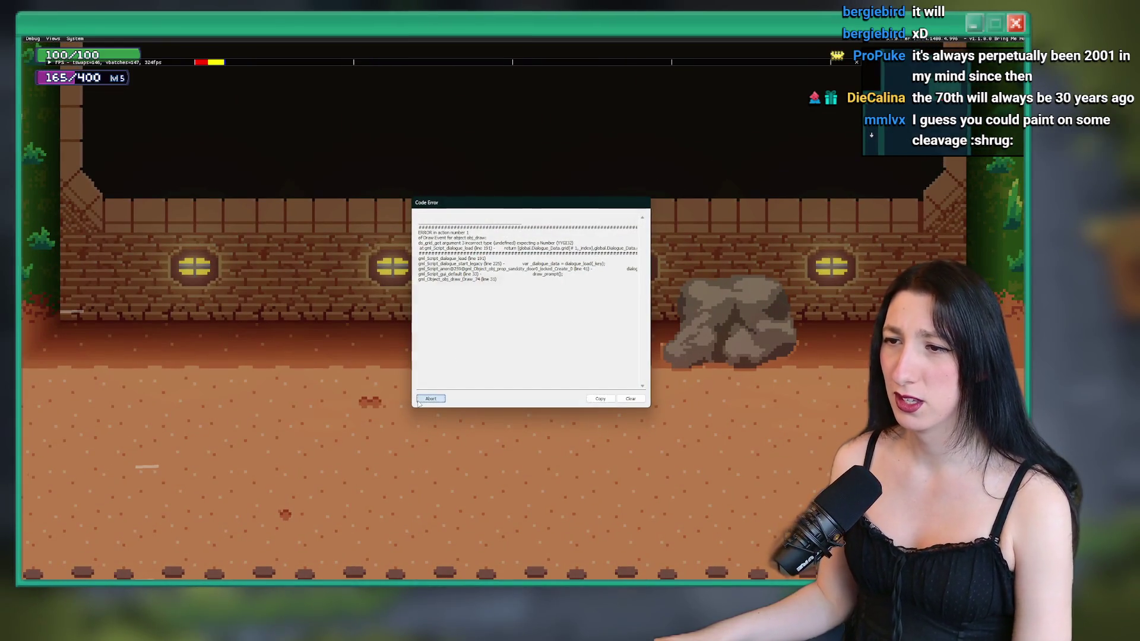
left_click(419, 402)
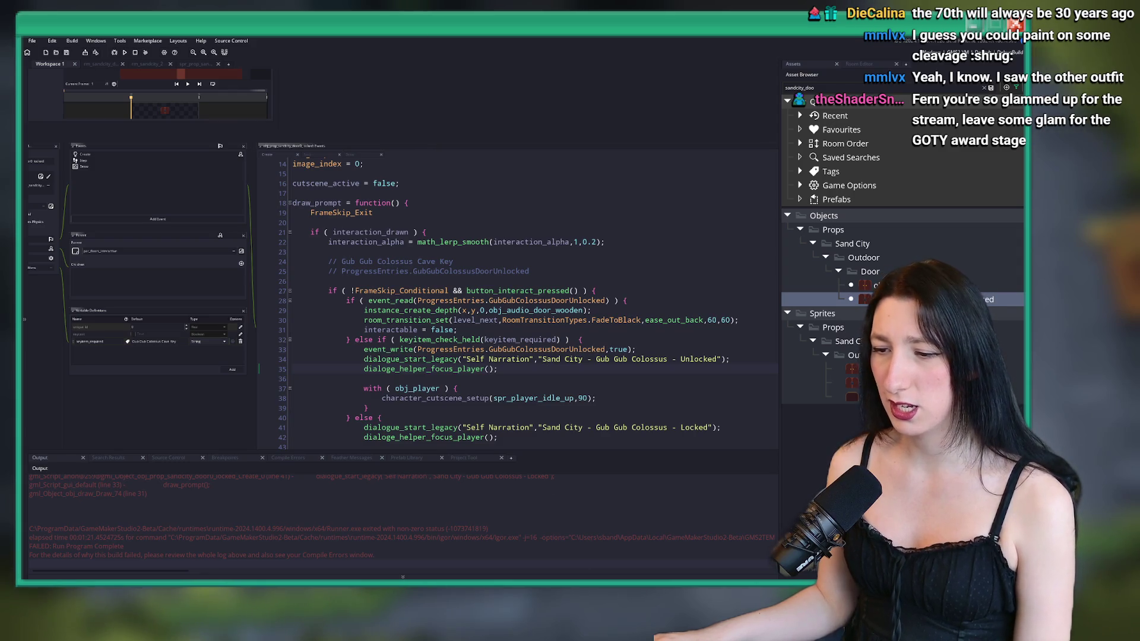
- Open Dialogue.csv from the datafiles languages\English folder via Included Files' Open In Explorer
key("super")
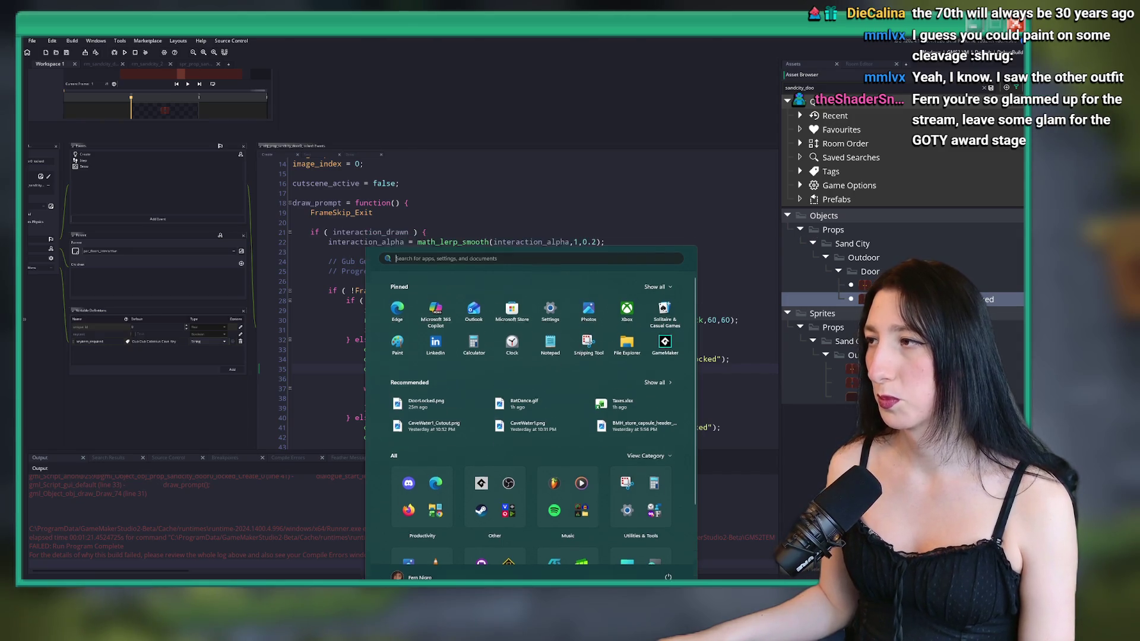
key("Escape")
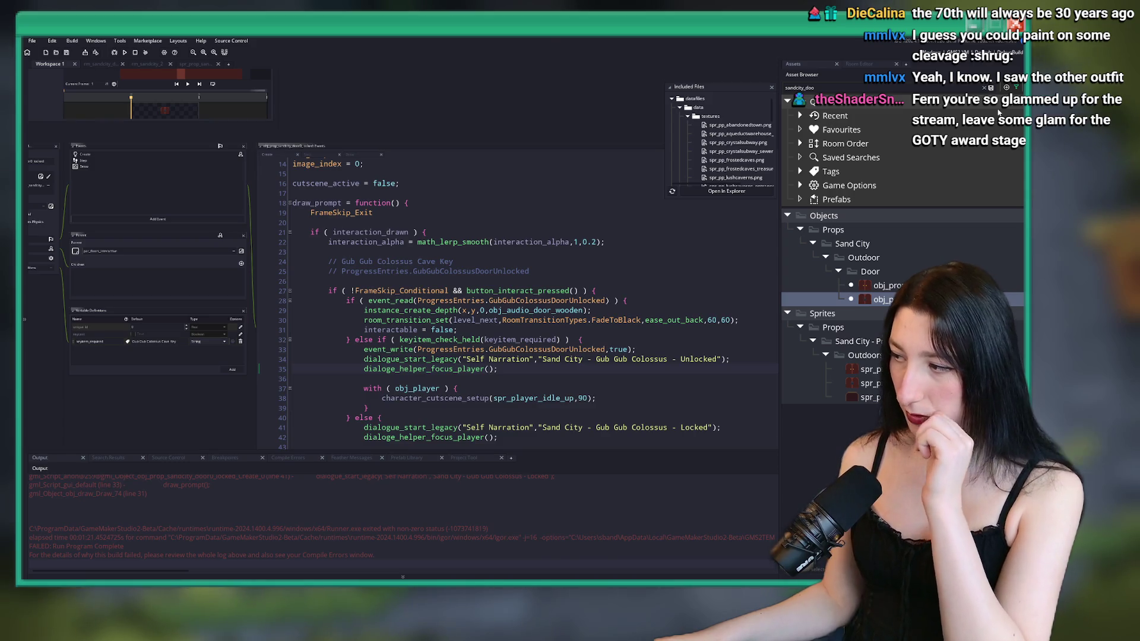
left_click(758, 192)
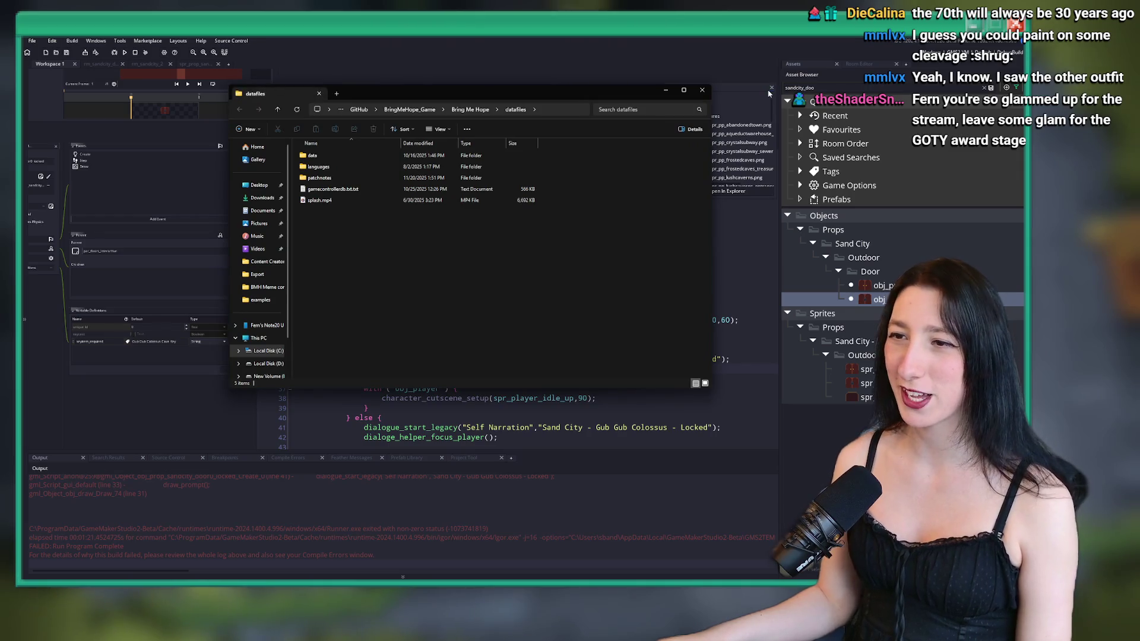
left_click(771, 88)
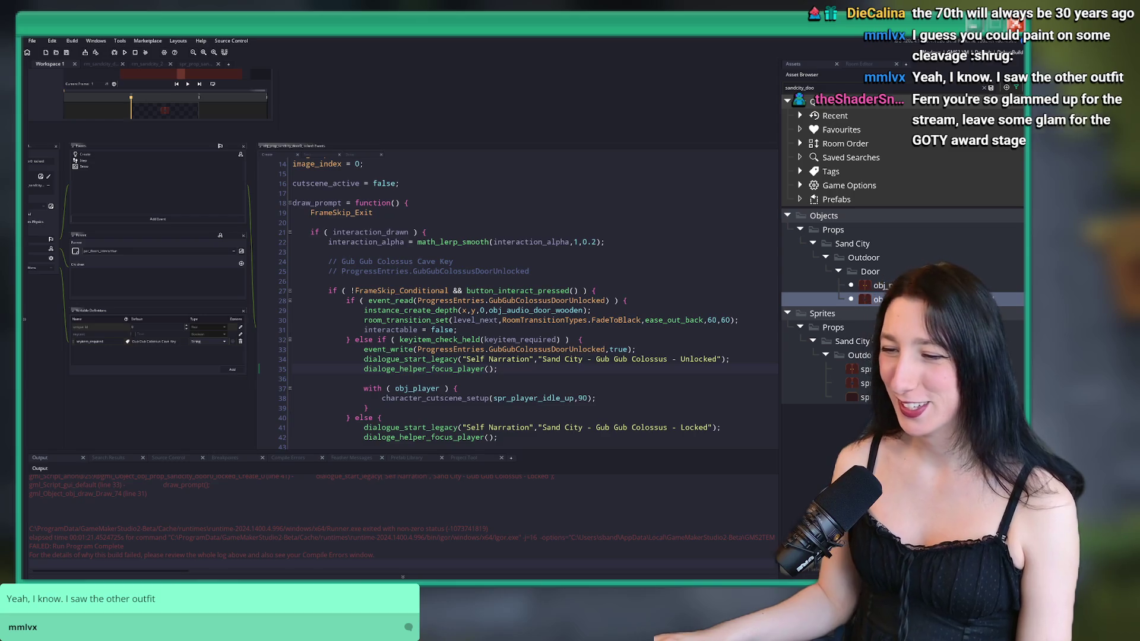
mouse_move(471, 577)
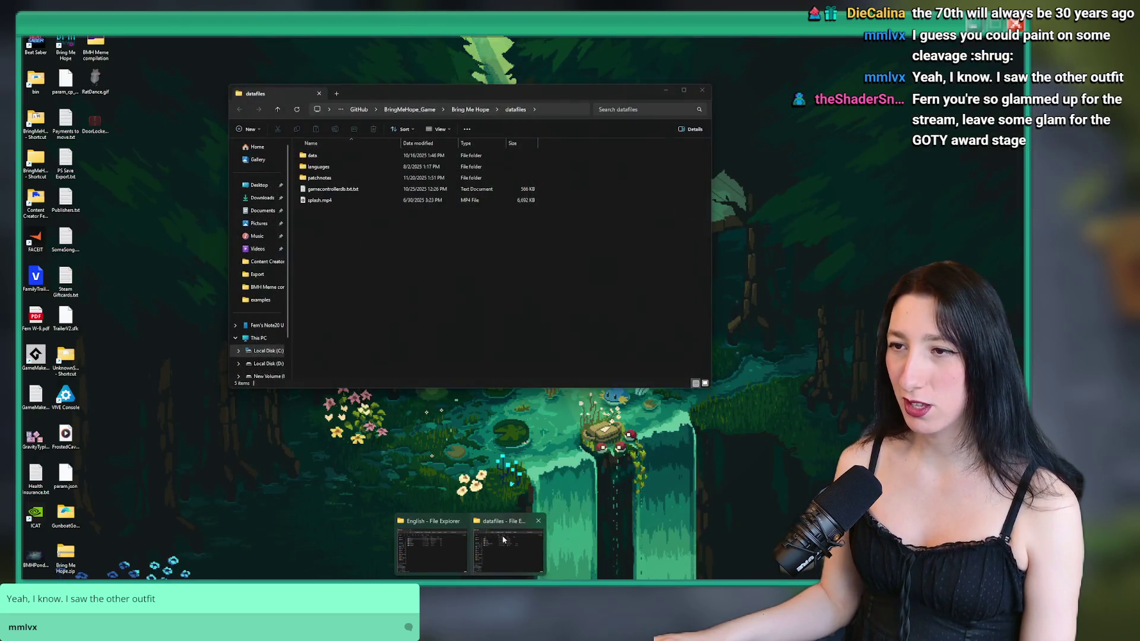
left_click(472, 543)
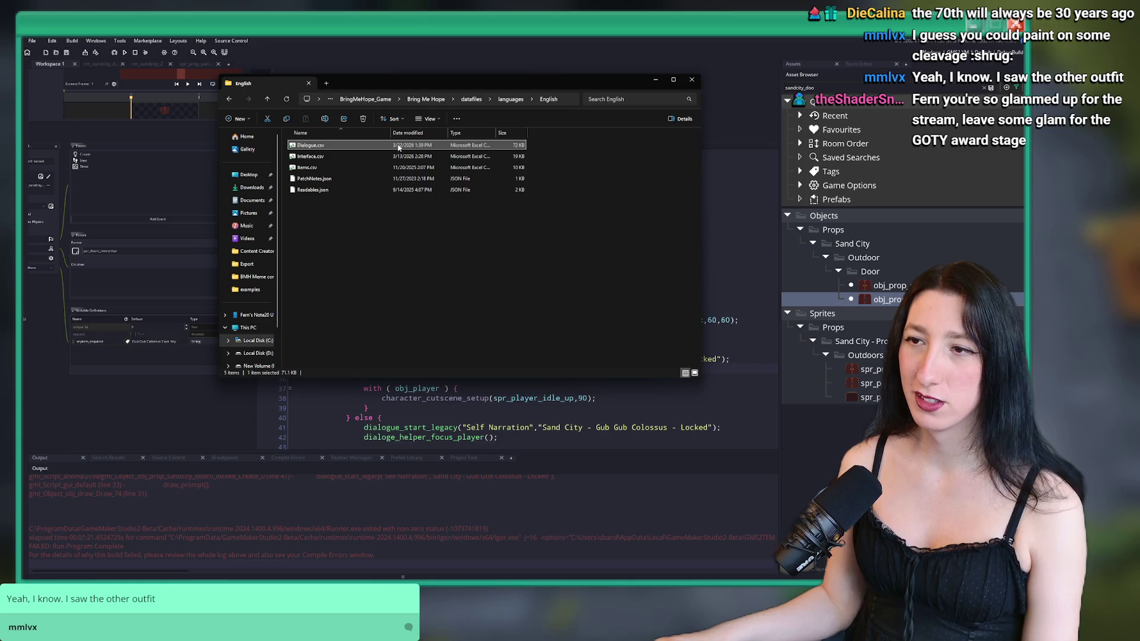
double_click(399, 147)
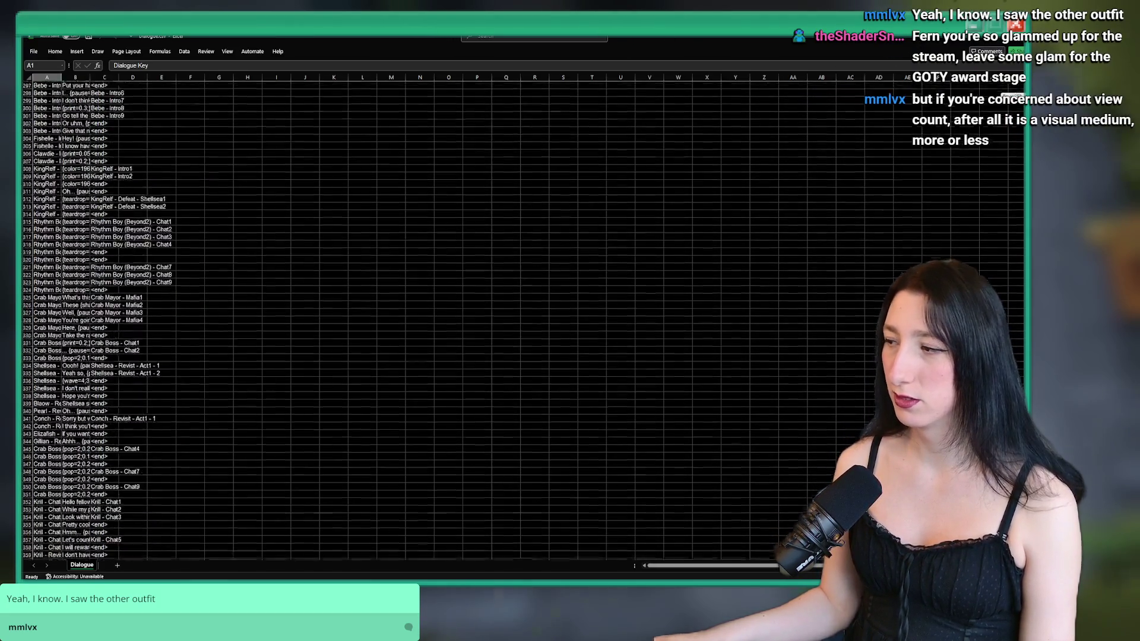
- Widen the Dialogue sheet's columns A and B to show full keys and text
scroll(522, 320, "down", 20)
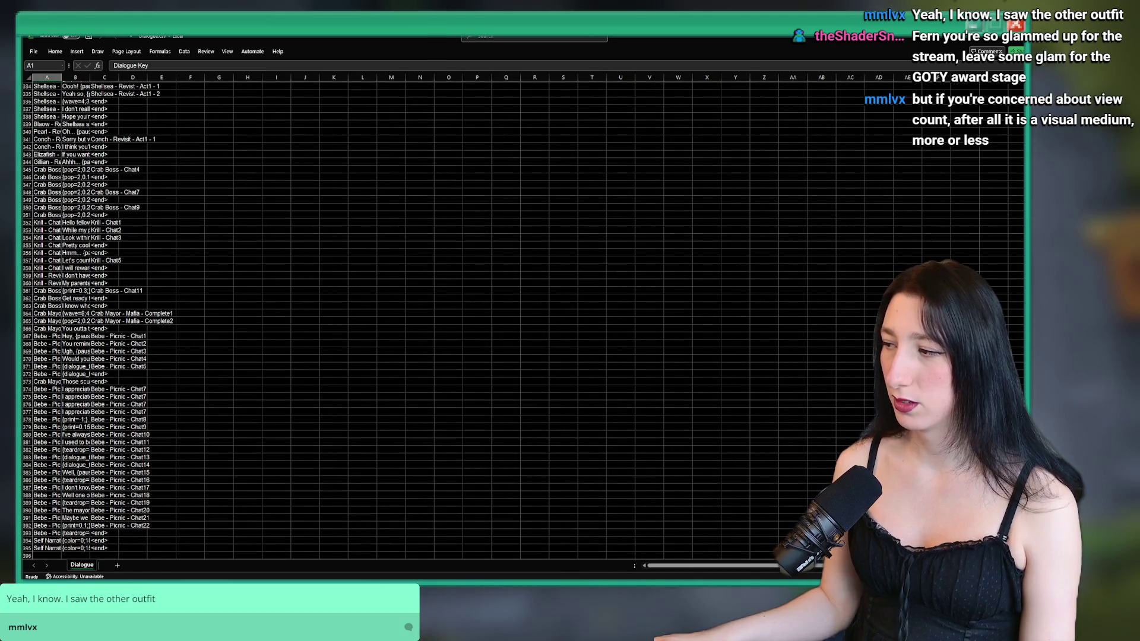
scroll(380, 494, "up", 3, "ctrl")
scroll(153, 368, "down", 6)
scroll(153, 368, "up", 6)
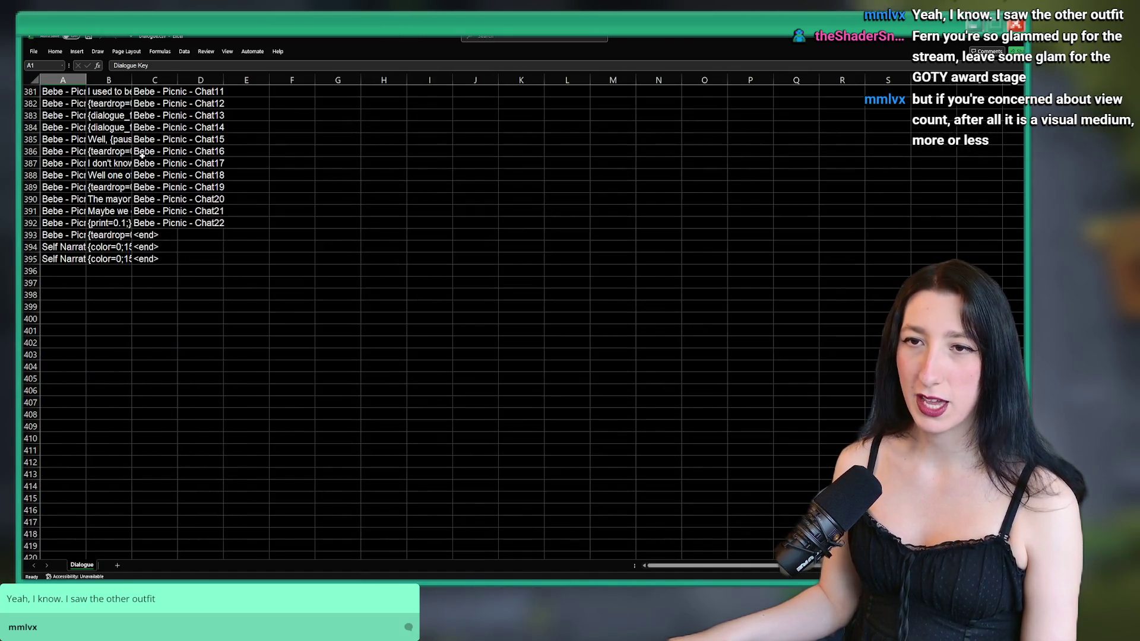
left_click_drag(133, 79, 278, 79)
mouse_move(87, 80)
left_mouse_down()
mouse_move(237, 97)
mouse_move(291, 81)
mouse_move(440, 81)
left_mouse_up()
- Copy the Gub Gub Colossus Unlocked key from A394 and return to the GameMaker door code
left_click(231, 248)
key("ctrl+c")
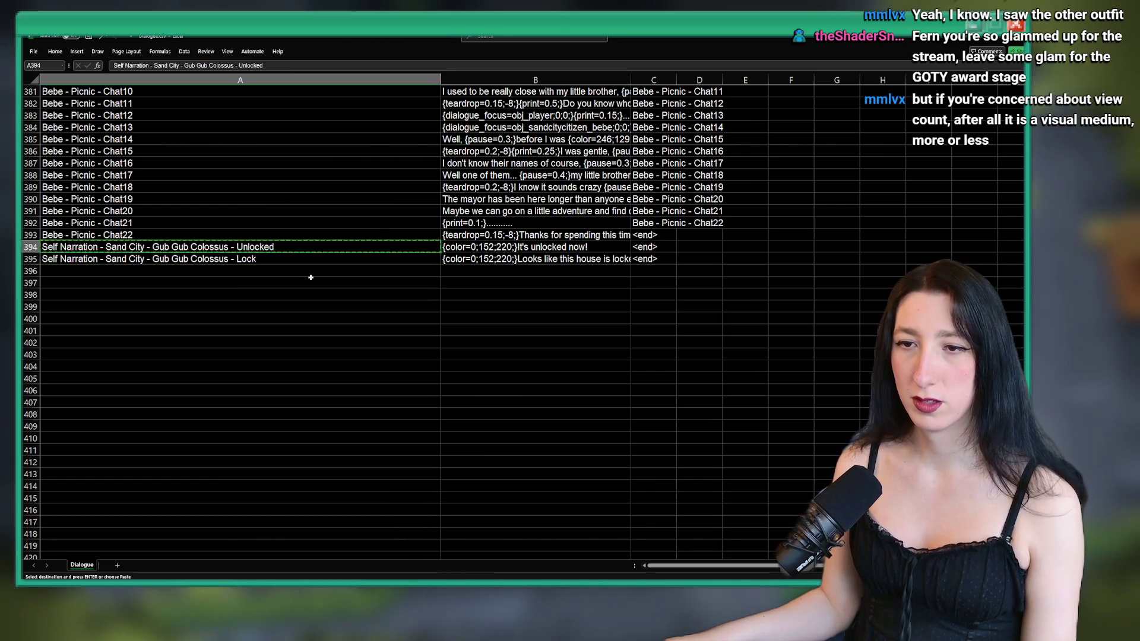
key("alt+Tab")
key("alt+Tab")
key("alt+Tab")
key("alt+Tab")
scroll(568, 352, "down", 1)
scroll(567, 352, "up", 3, "ctrl")
scroll(568, 352, "down", 1, "ctrl")
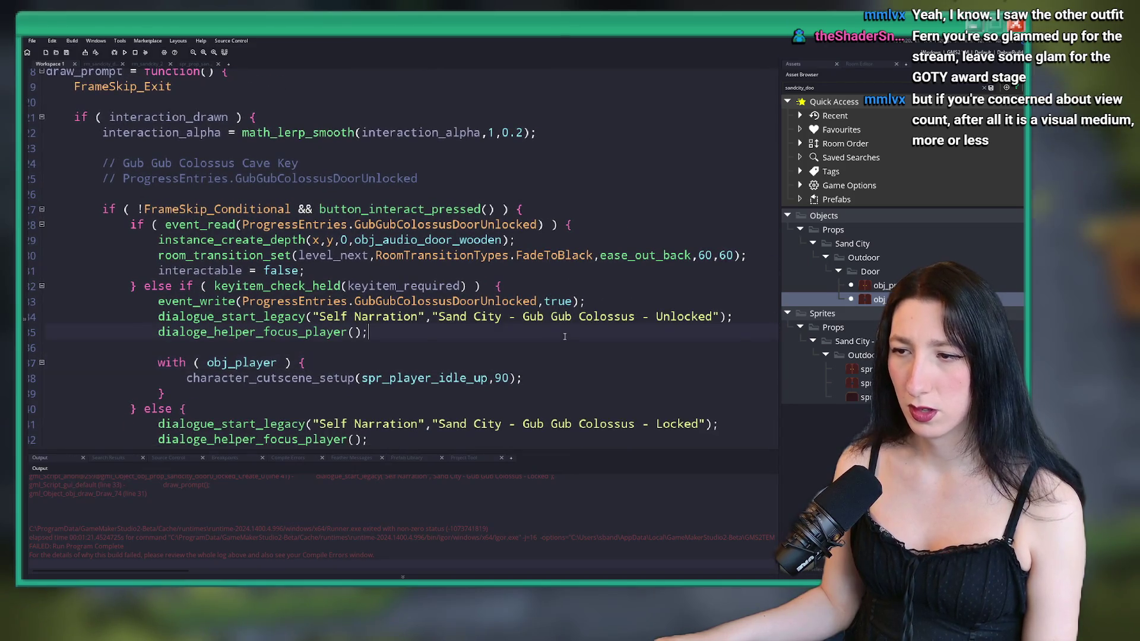
- Paste the Unlocked key into the door code, undo it, and compare against the Dialogue sheet
key("ctrl+v")
scroll(475, 336, "right", 3)
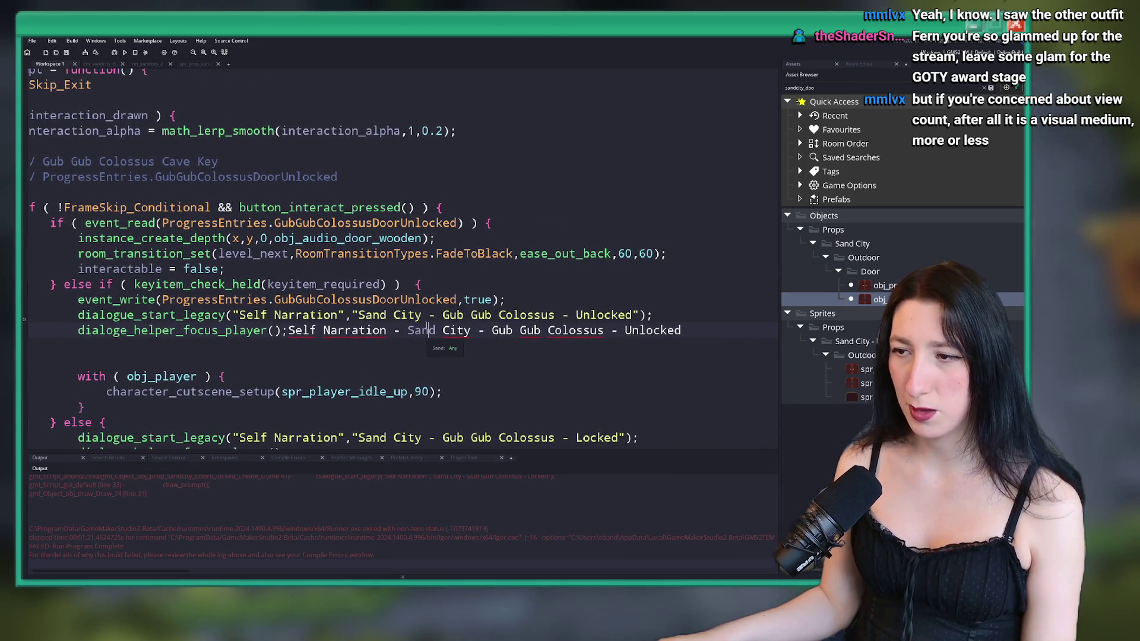
key("ctrl+z")
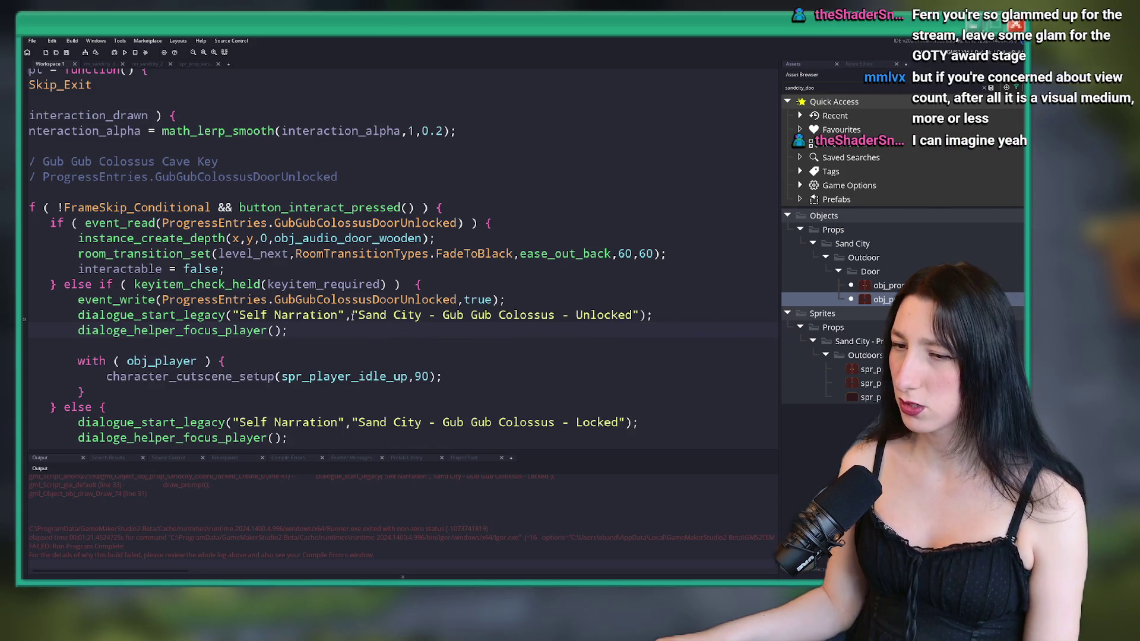
key("alt+Tab")
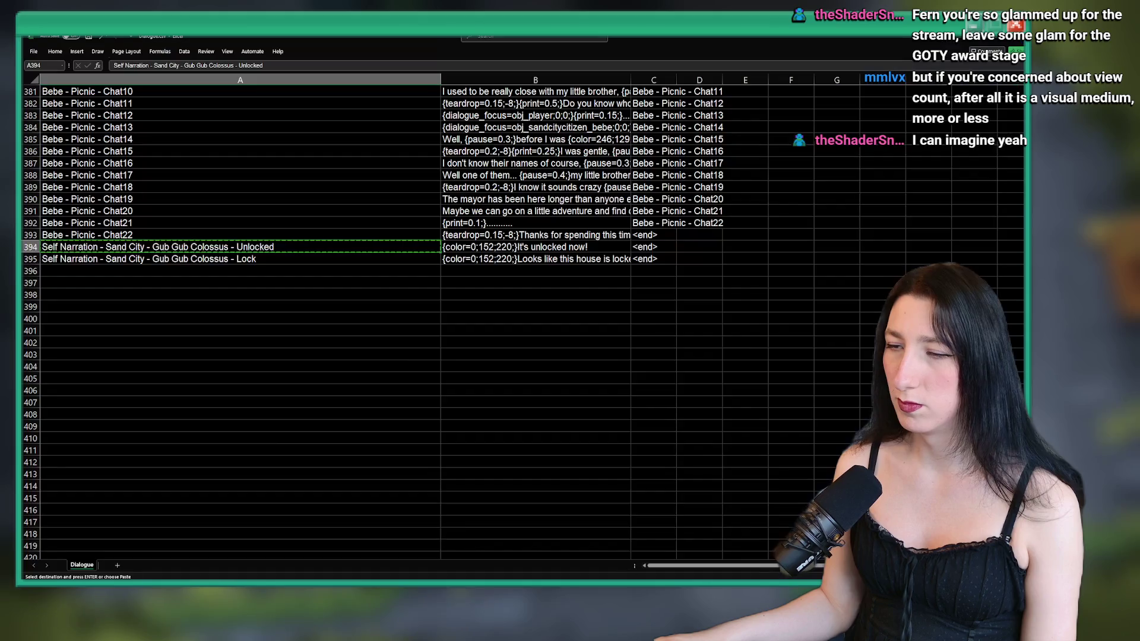
key("alt+Tab")
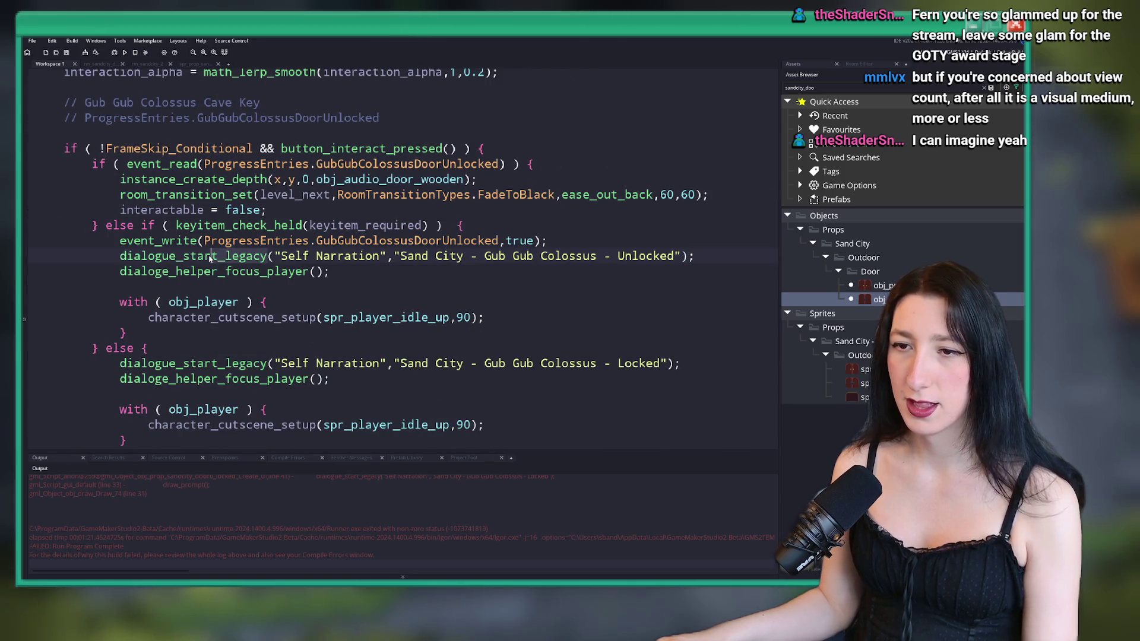
- Rename the Unlocked call to dialogue_start and join its two key strings into one
left_click(214, 256)
key("Delete")
key("Delete")
key("Delete")
left_click_drag(330, 256, 351, 256)
key("BackSpace")
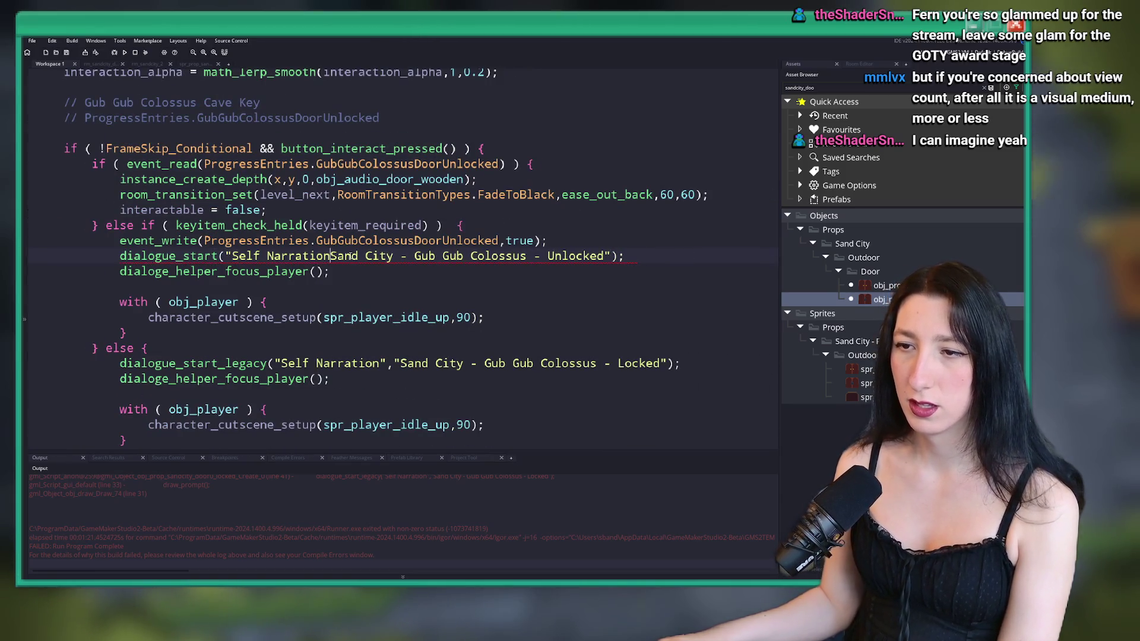
key("alt+Tab")
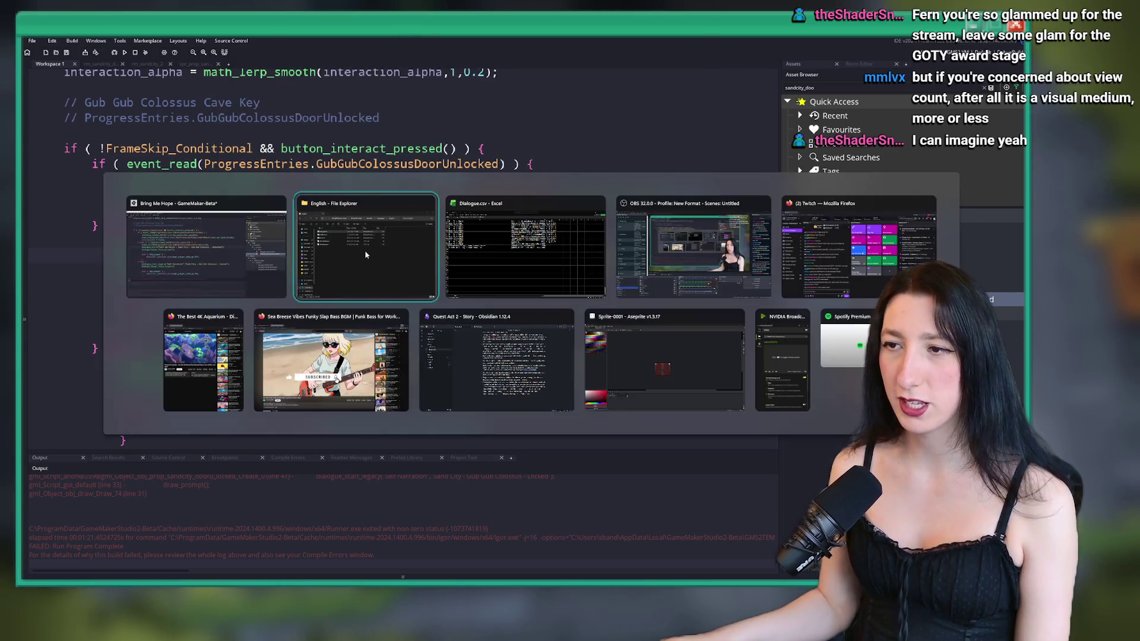
key("Tab")
key("alt+Tab")
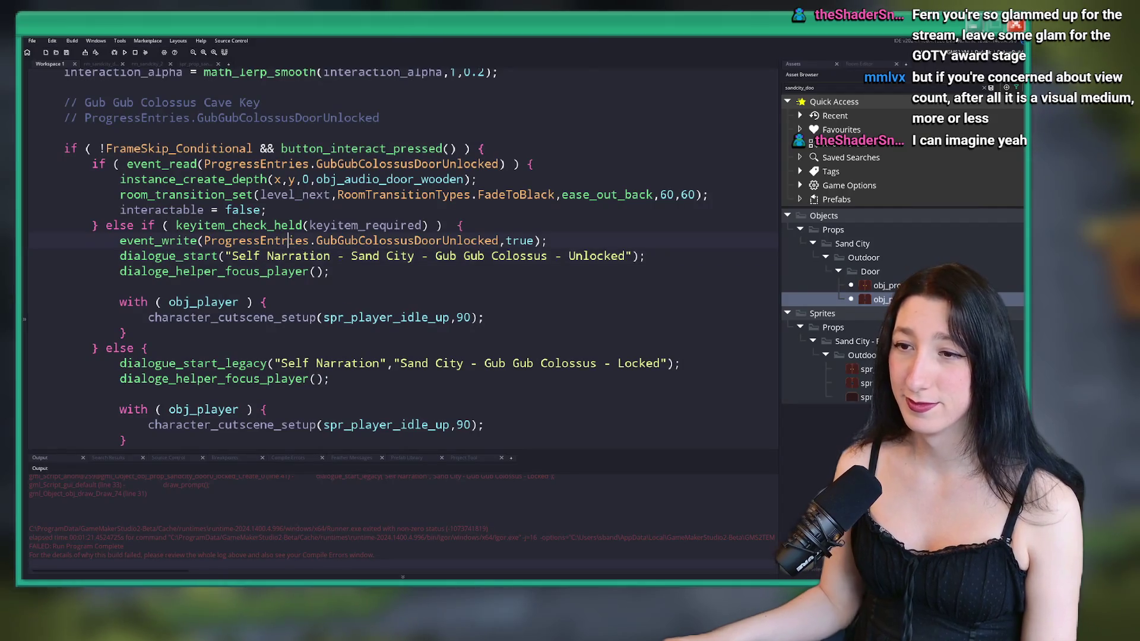
- Rewrite the Locked dialogue call in the same dialogue_start single-key format
left_click(257, 260)
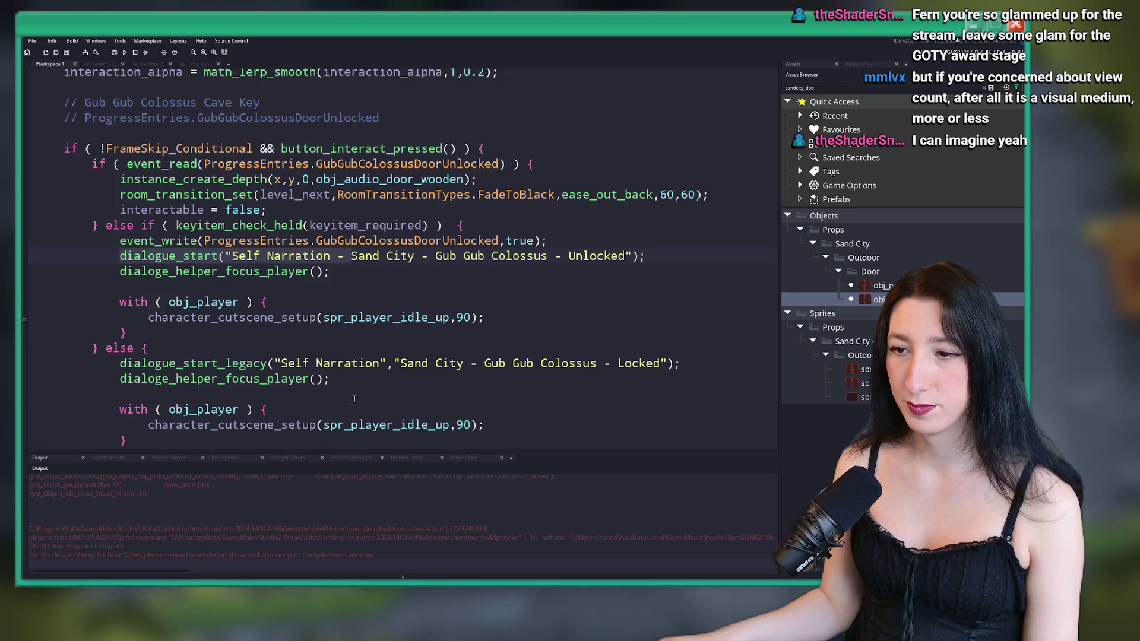
left_click(126, 364)
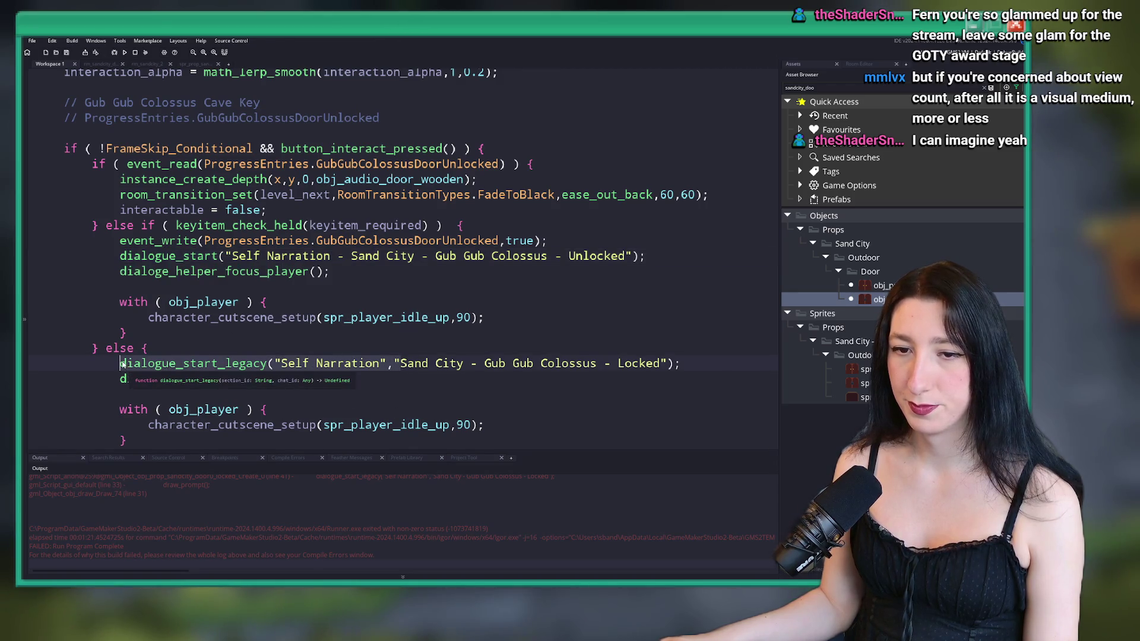
key("ctrl+v")
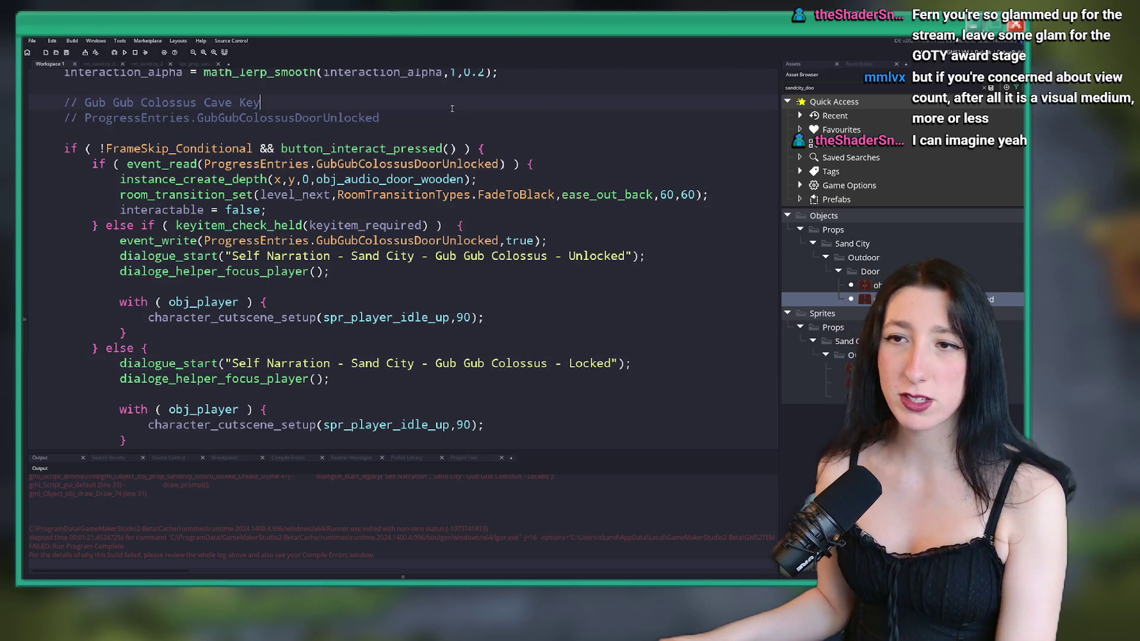
- Delete the two old Gub Gub Colossus comment lines and the leftover blank line
left_click_drag(25, 117, 26, 104)
key("Delete")
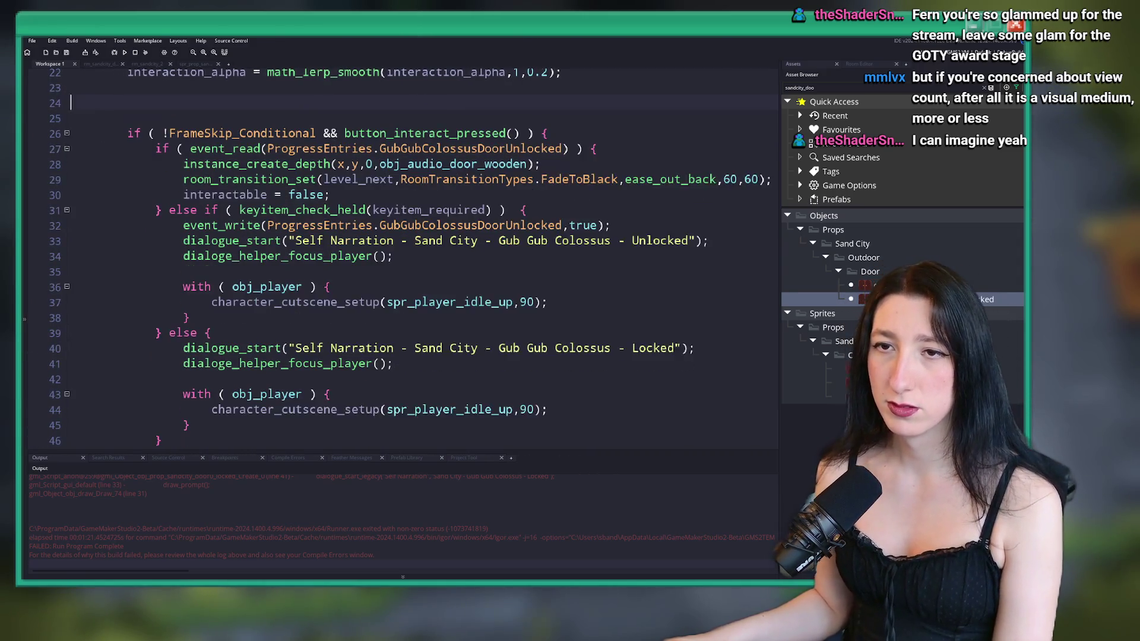
key("BackSpace")
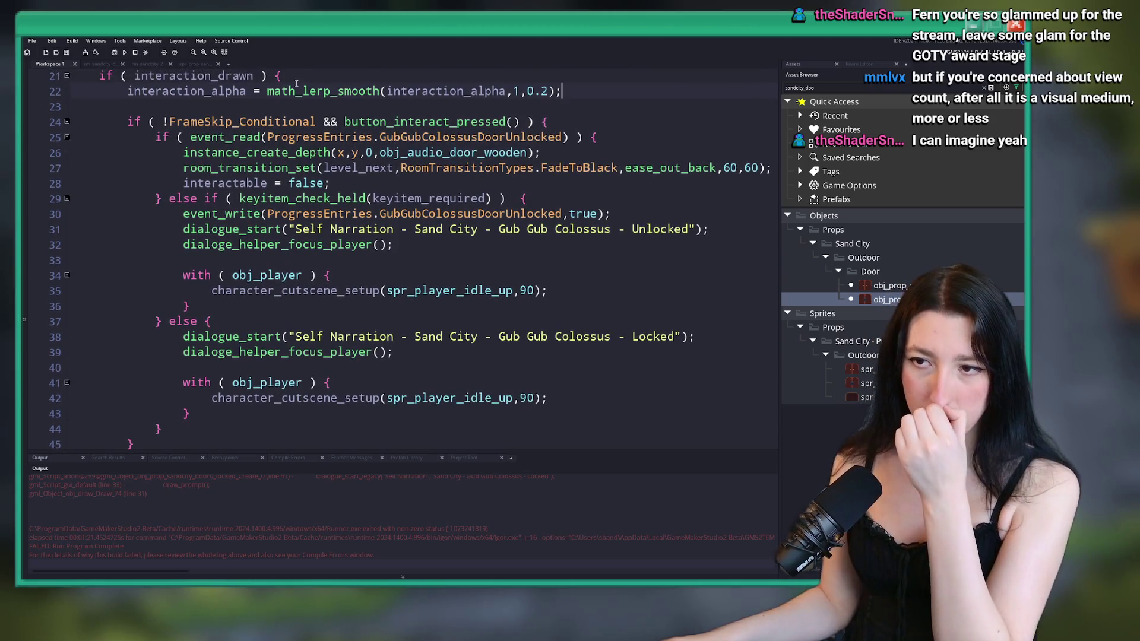
- Look over the updated door code, then build and run the game with F5
left_click(462, 246)
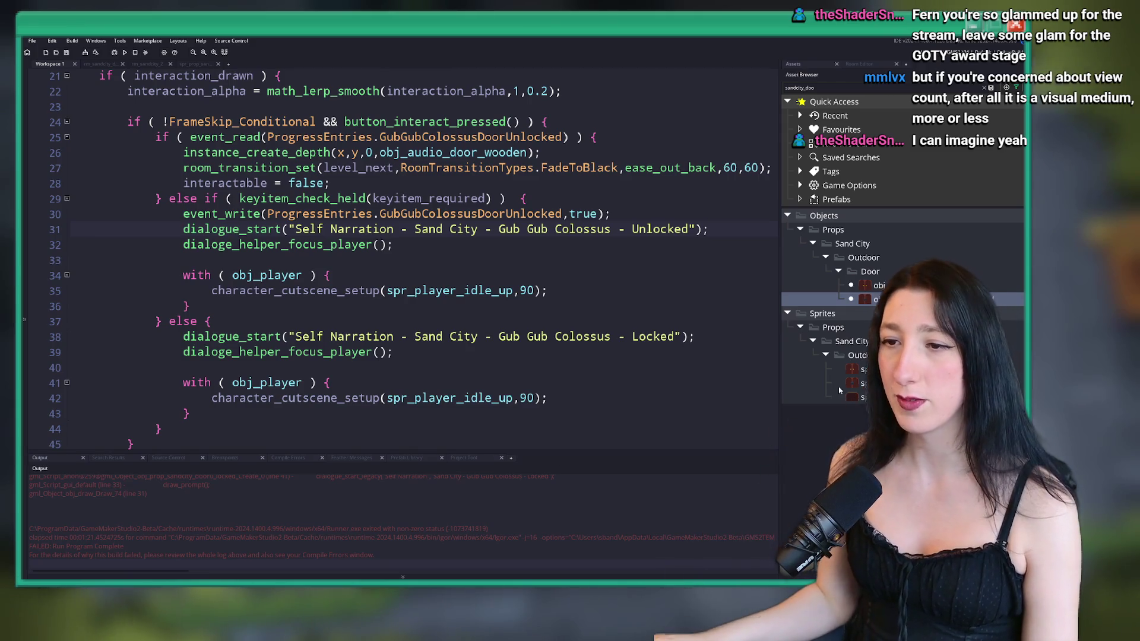
left_click(491, 275)
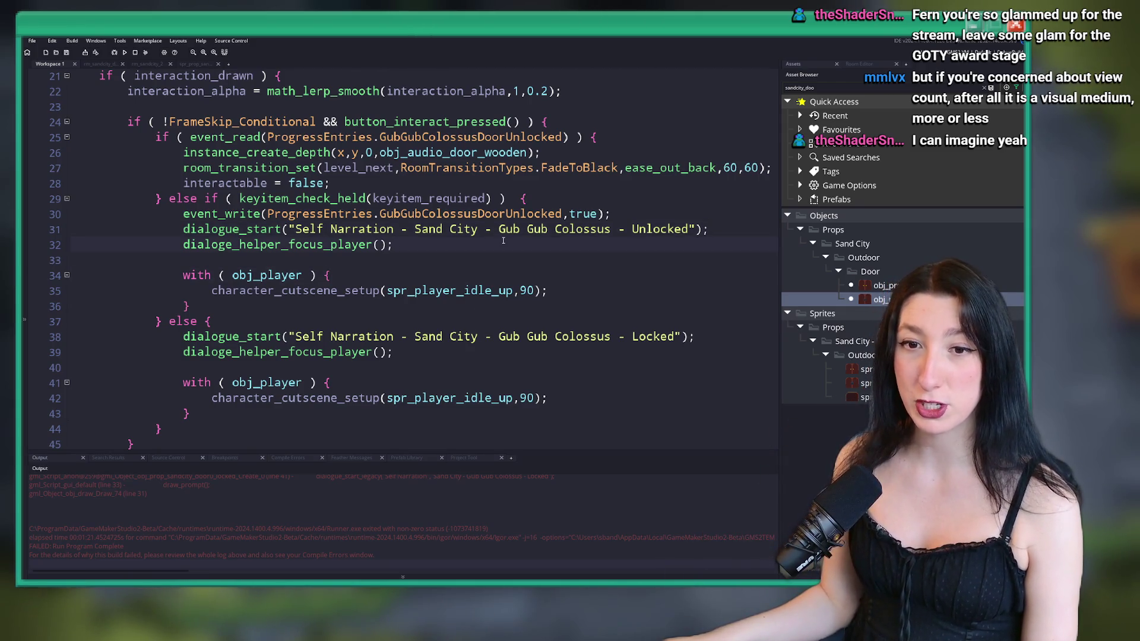
left_click(708, 229)
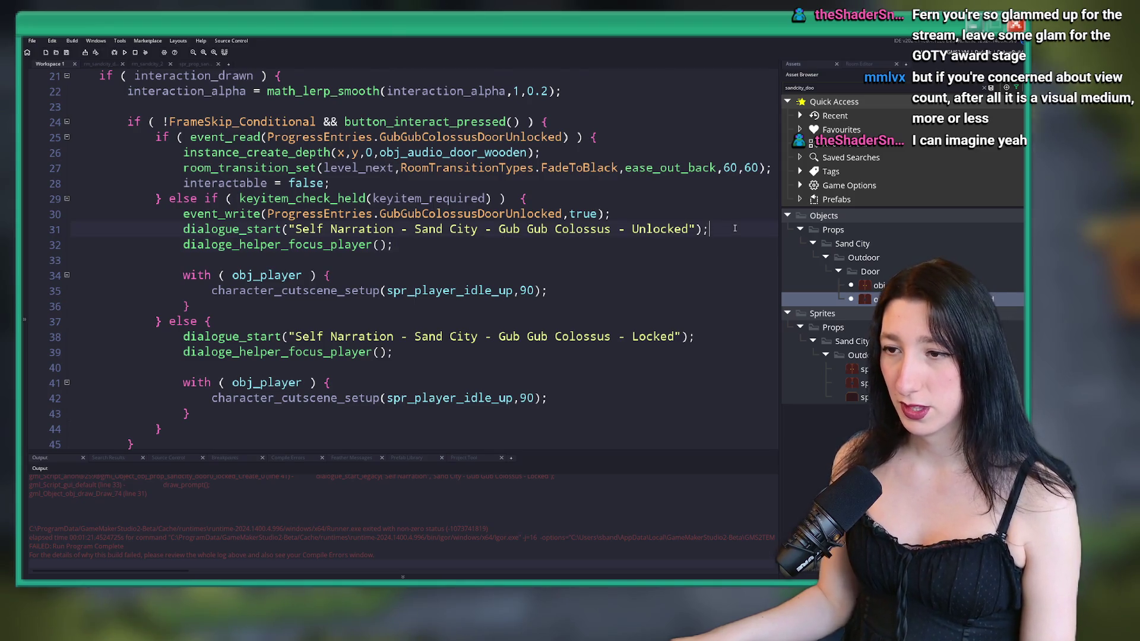
scroll(689, 231, "down", 2)
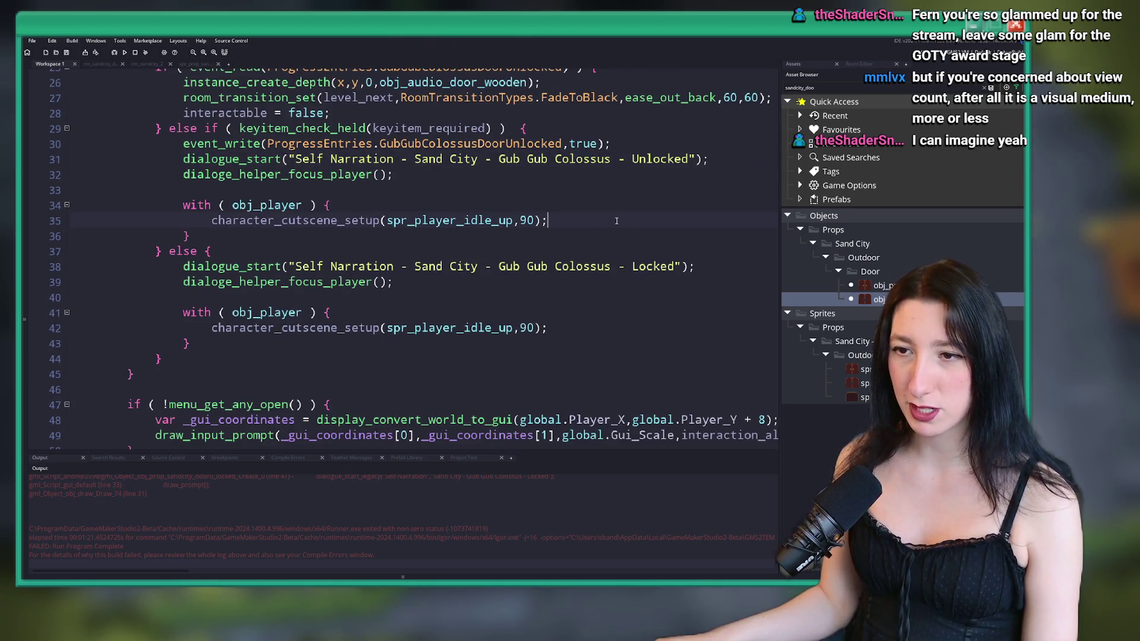
scroll(580, 223, "up", 4)
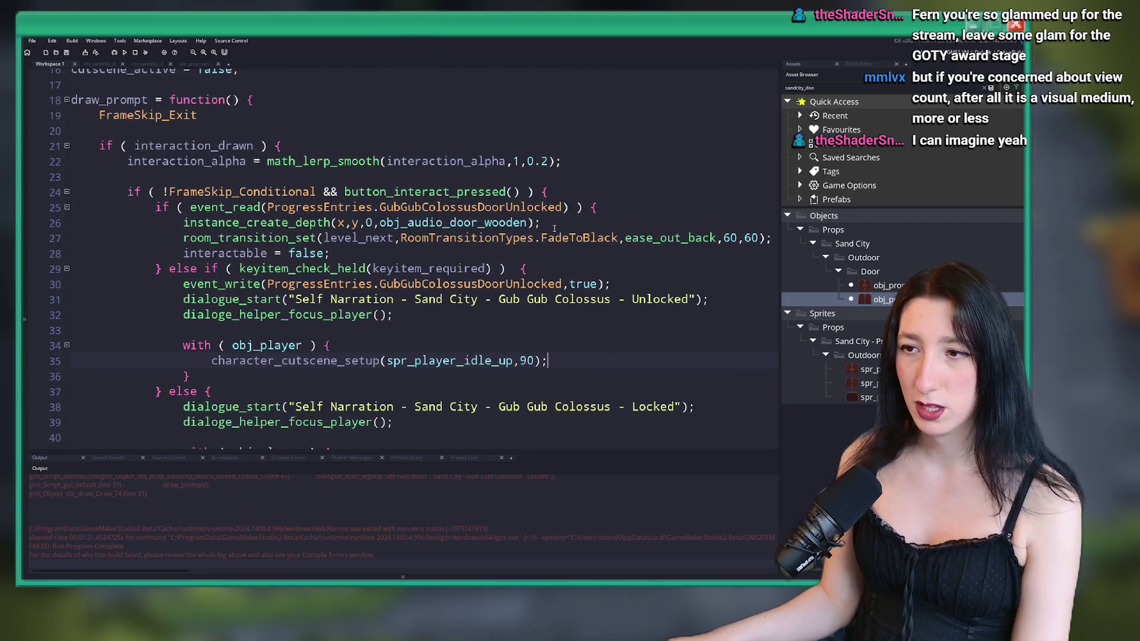
left_click(563, 238)
key("F5")
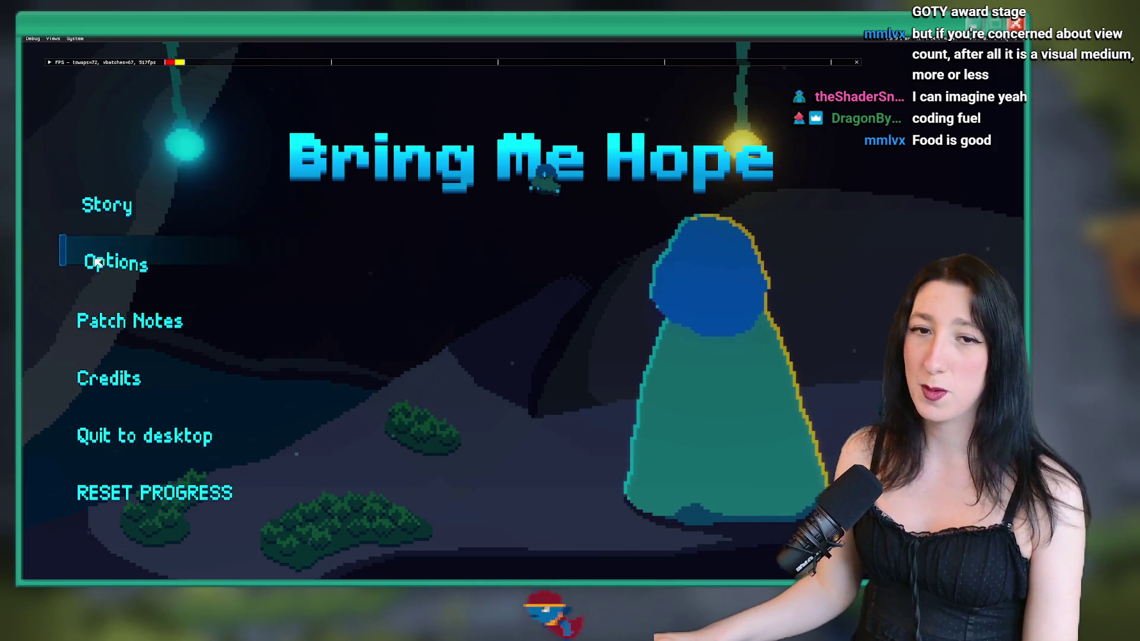
- Start the story and warp to rm_sandcity_2 through the debug console
left_click(204, 209)
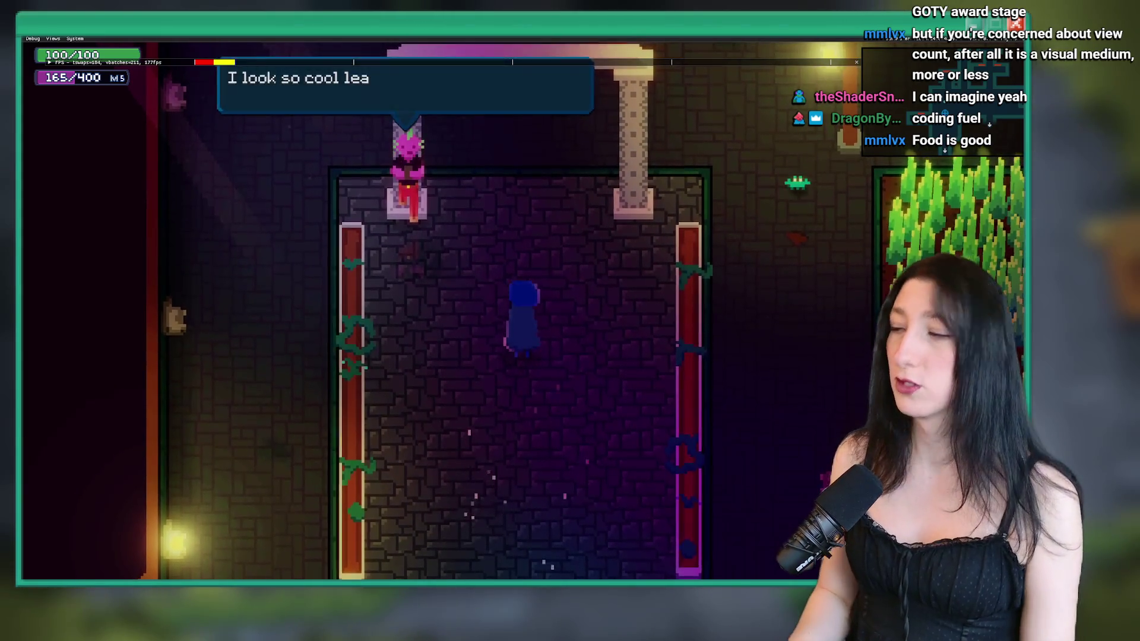
key("w")
key("d")
key("grave")
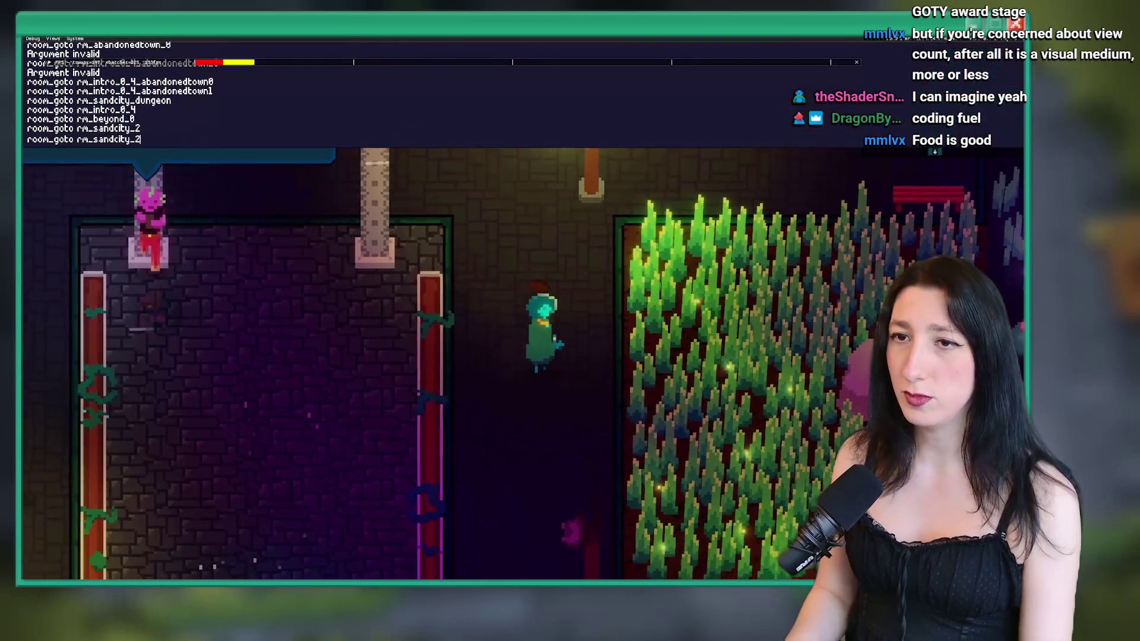
key("Up")
key("Return")
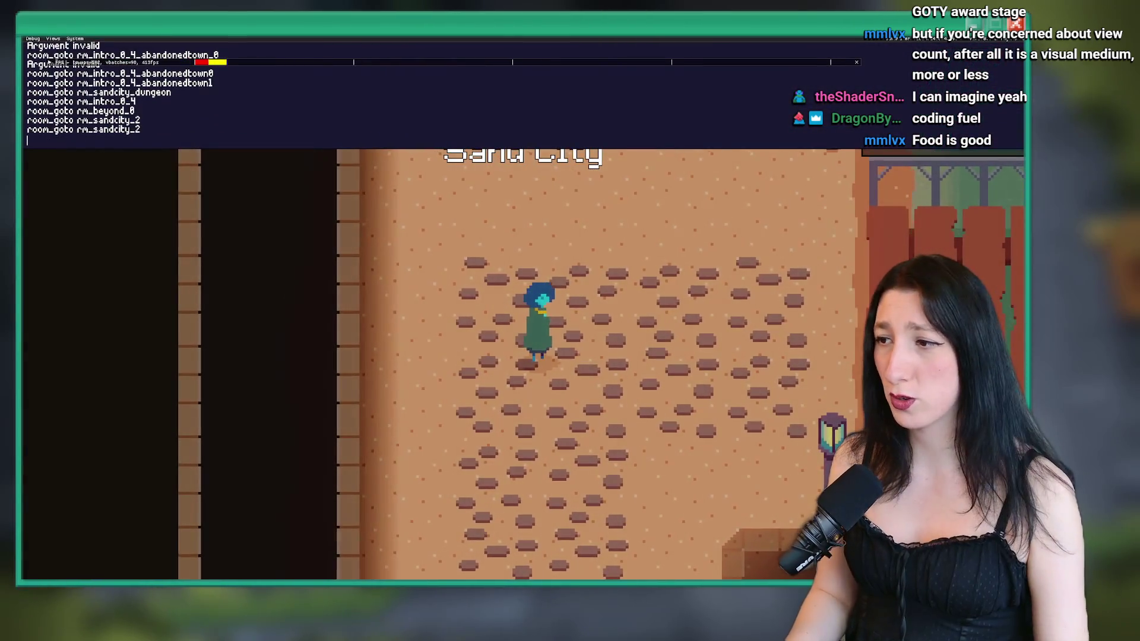
key("grave")
- Walk to the locked building door, try entering it, and dismiss the Code Error
key("d")
key("d")
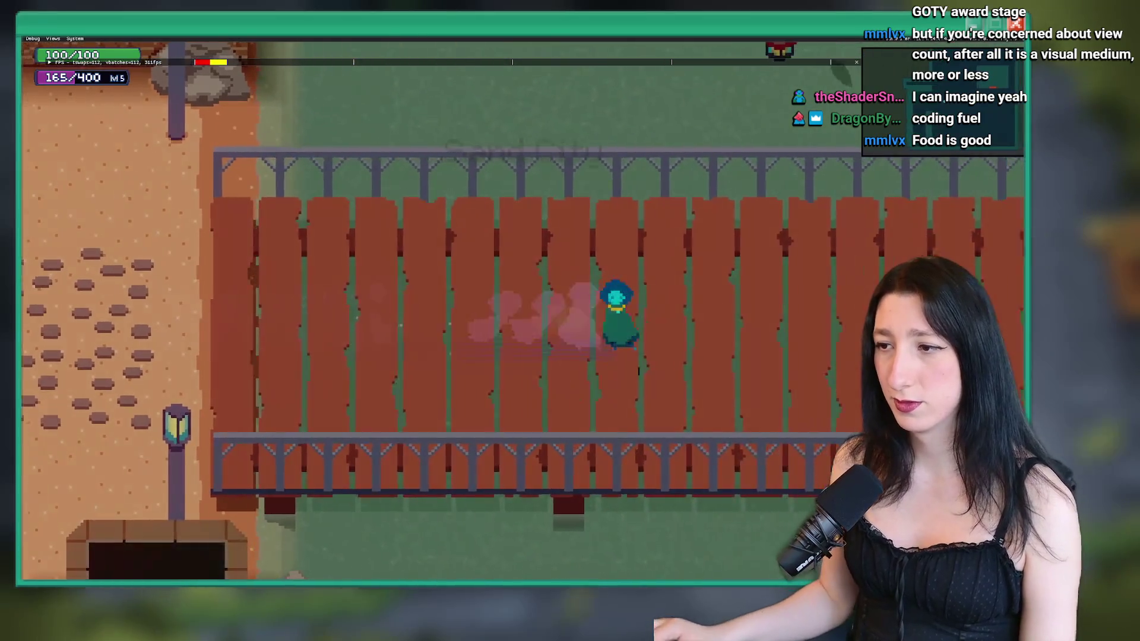
key("w")
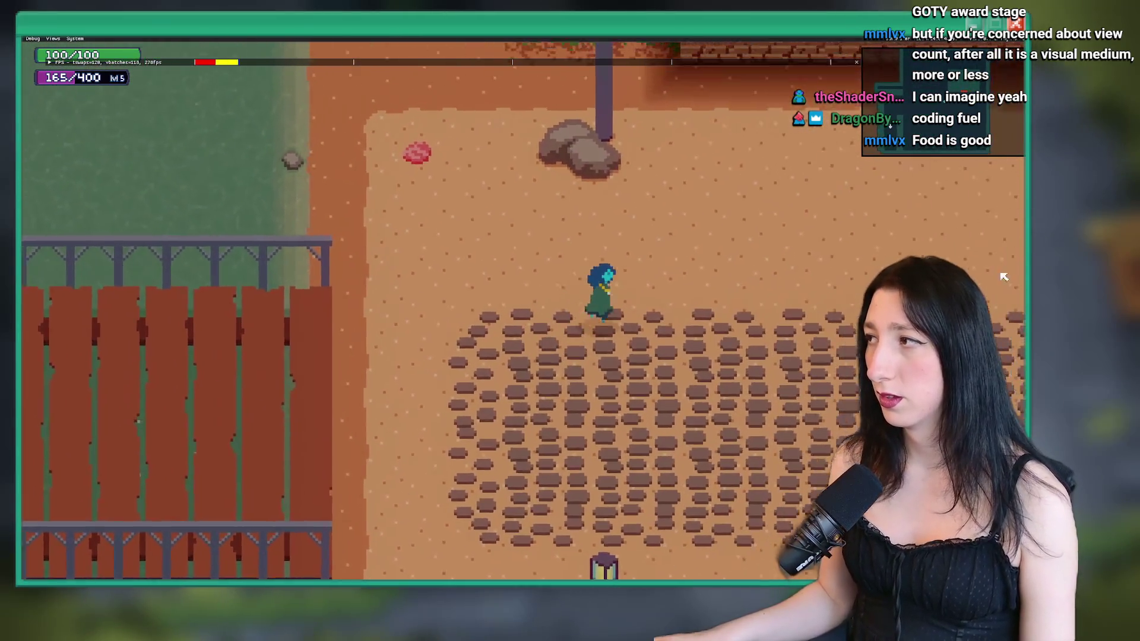
key("e")
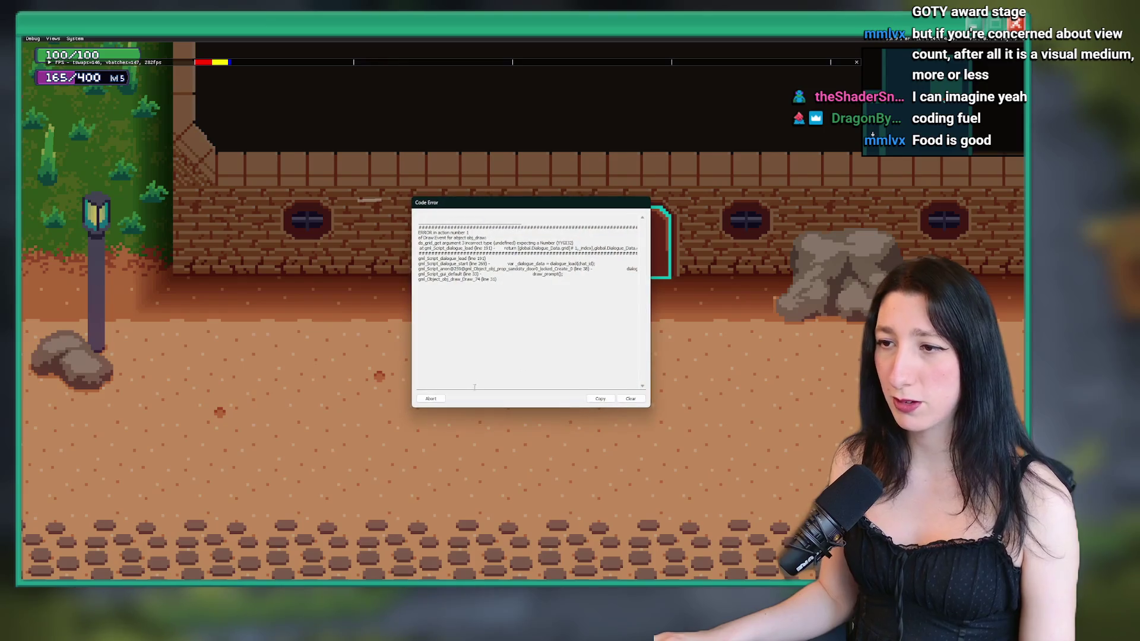
key("Return")
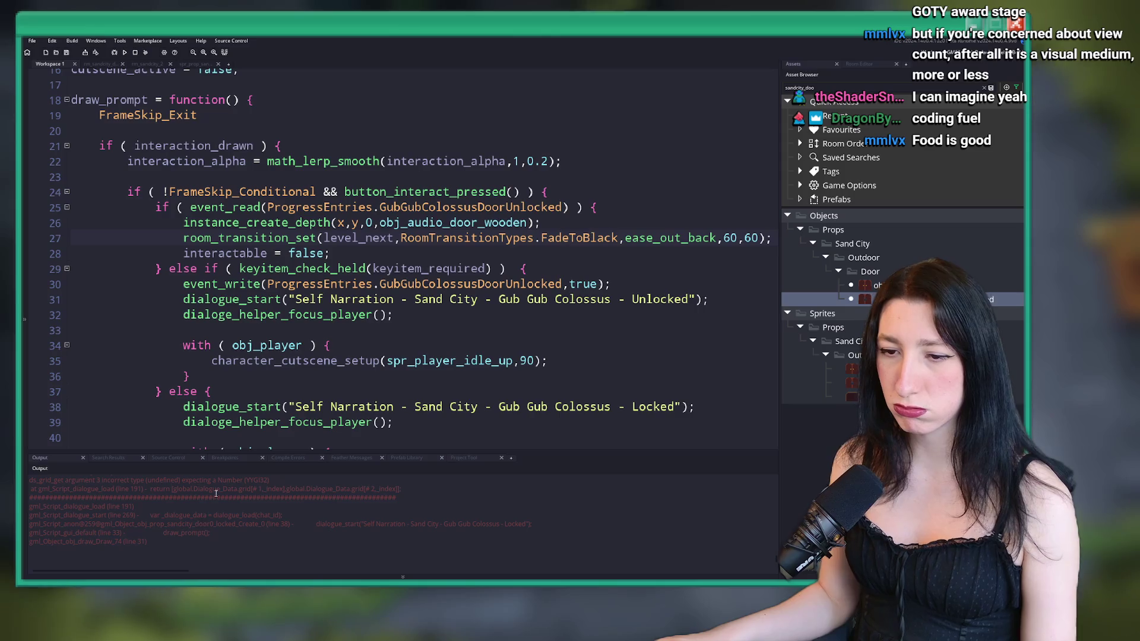
scroll(280, 329, "down", 2)
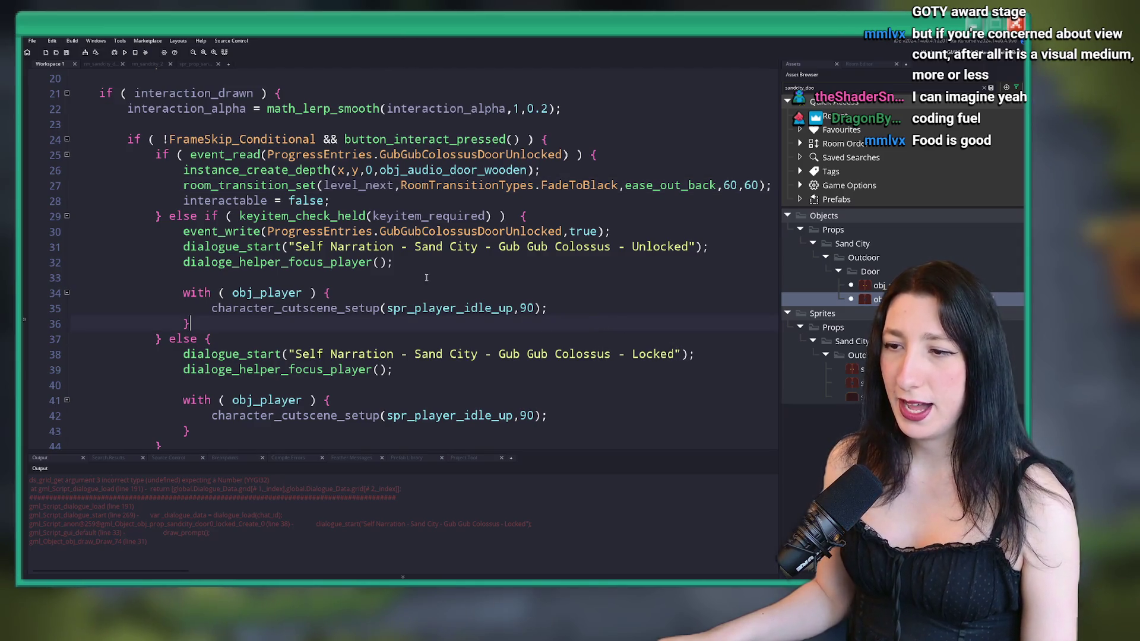
key("alt+Tab")
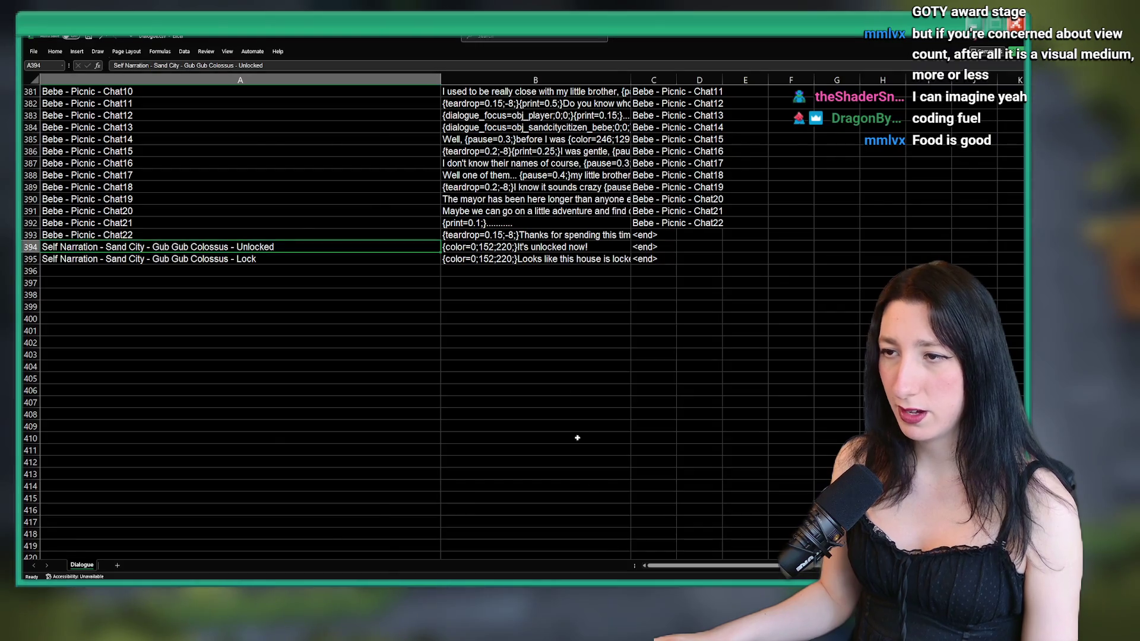
key("alt+Tab")
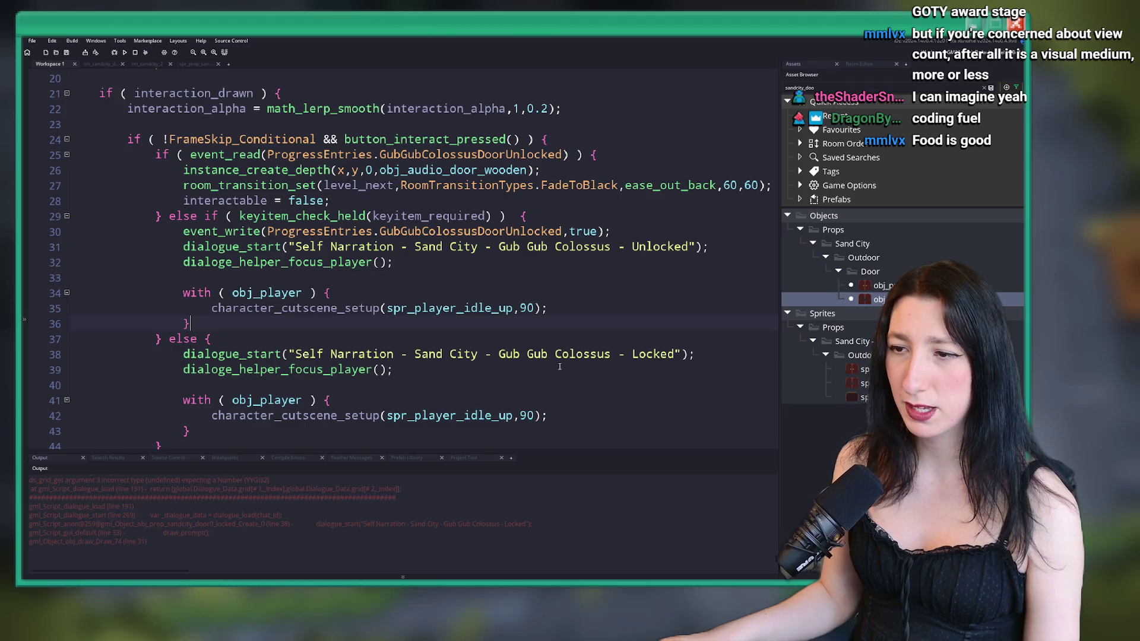
left_click(476, 354)
left_click_drag(295, 352, 679, 354)
key("ctrl+v")
key("ctrl+z")
type("Self Narration - Sand City - Gub Gub Colossus - Lock")
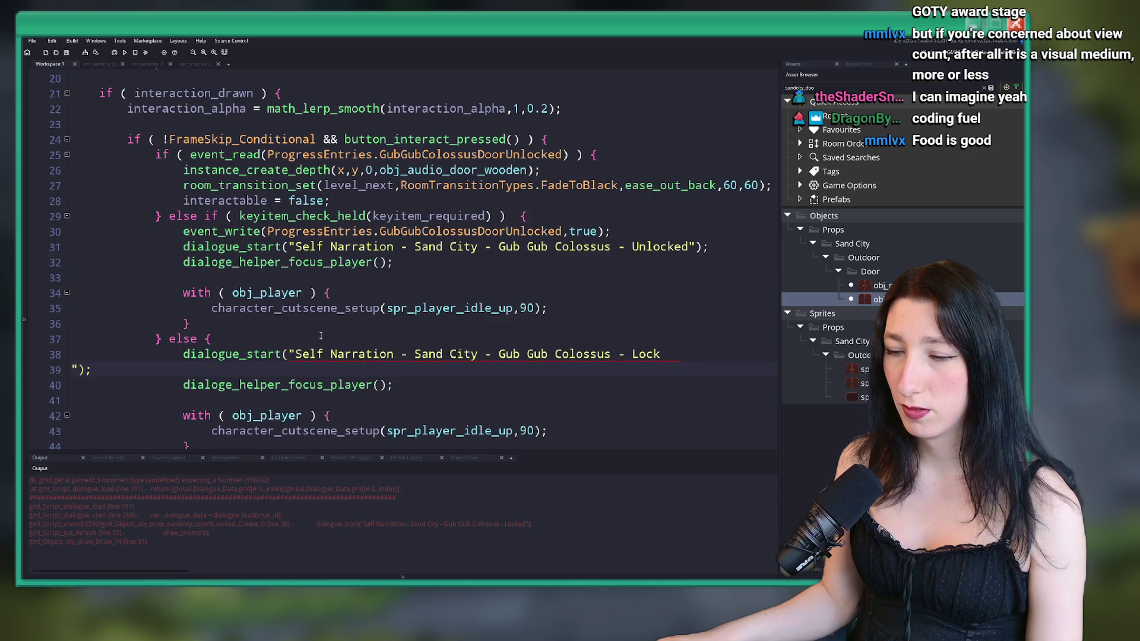
key("ctrl+z")
key("alt+Tab")
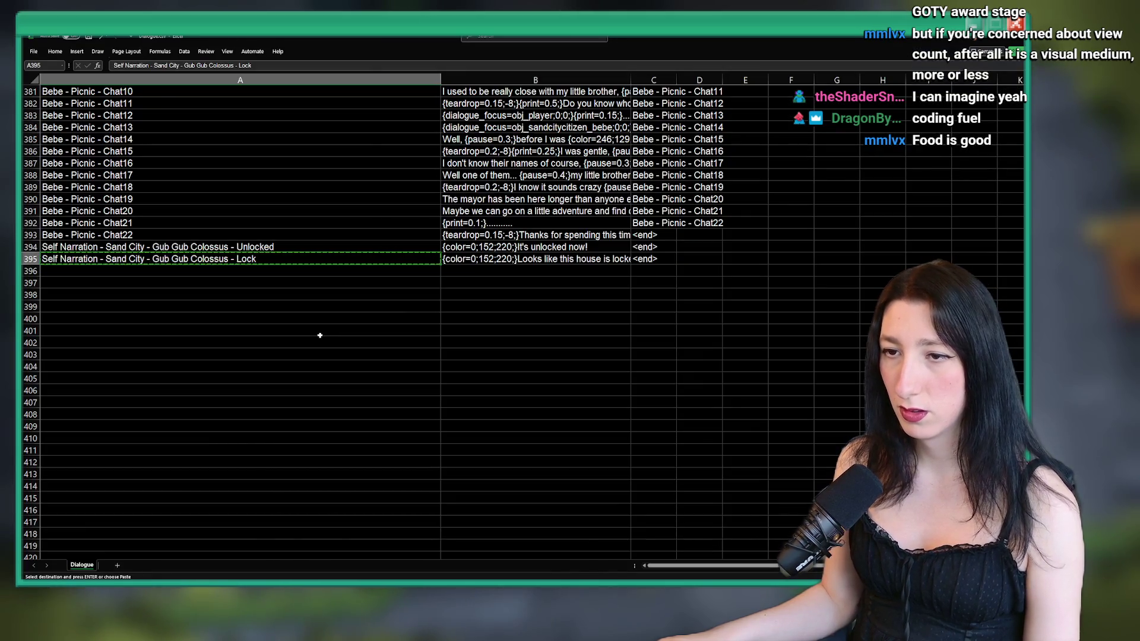
- Change cell A395's key ending from 'Lock' to 'Locked', then return to the door code
double_click(279, 260)
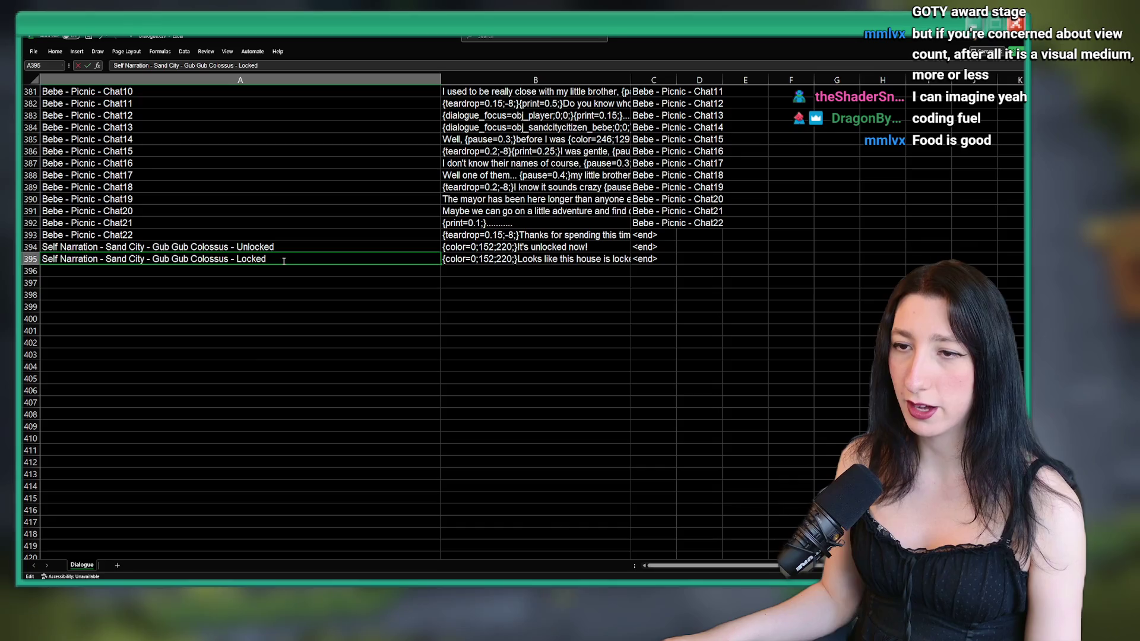
key("alt+Tab")
left_click(574, 304)
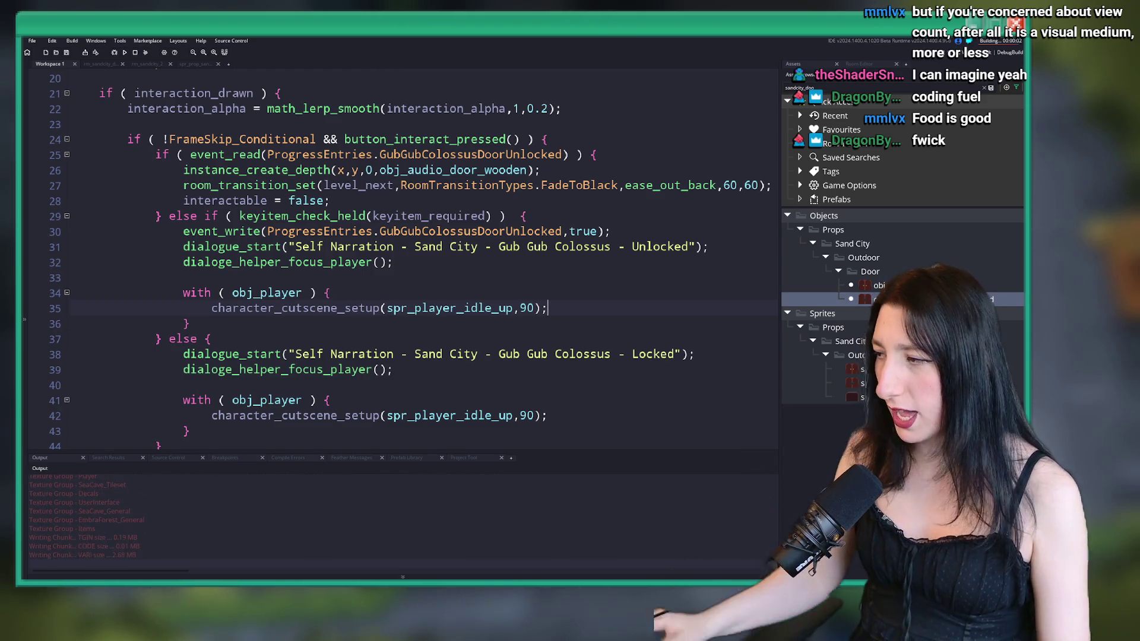
- Dismiss the stray 'discord' Start search and bring the running Bring Me Hope title menu forward
key("super")
type("discord")
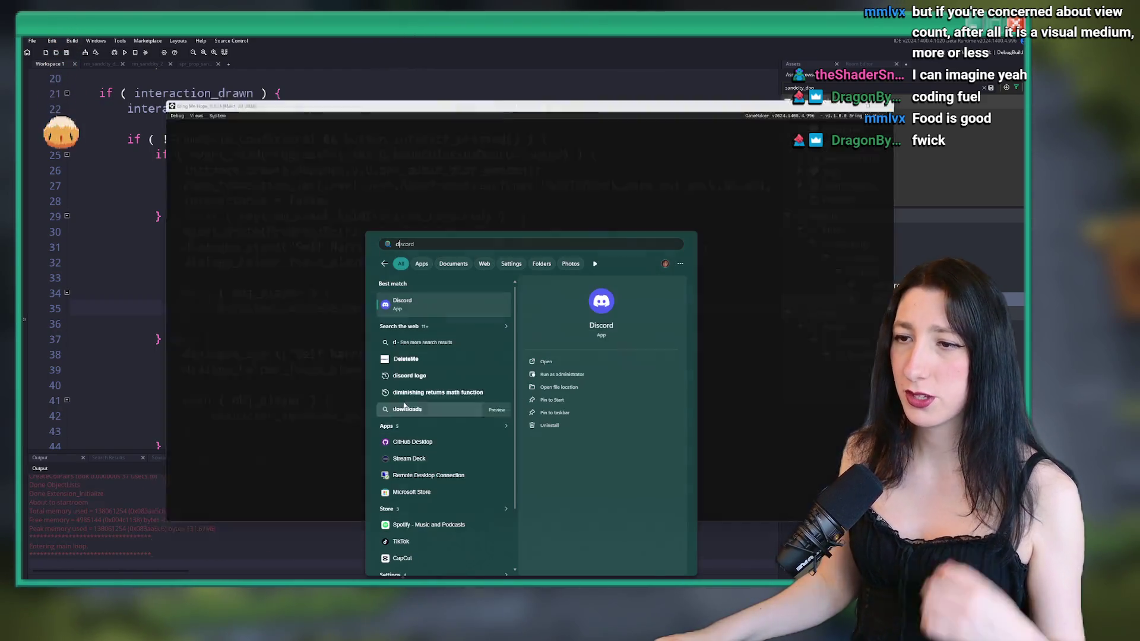
left_click(417, 313)
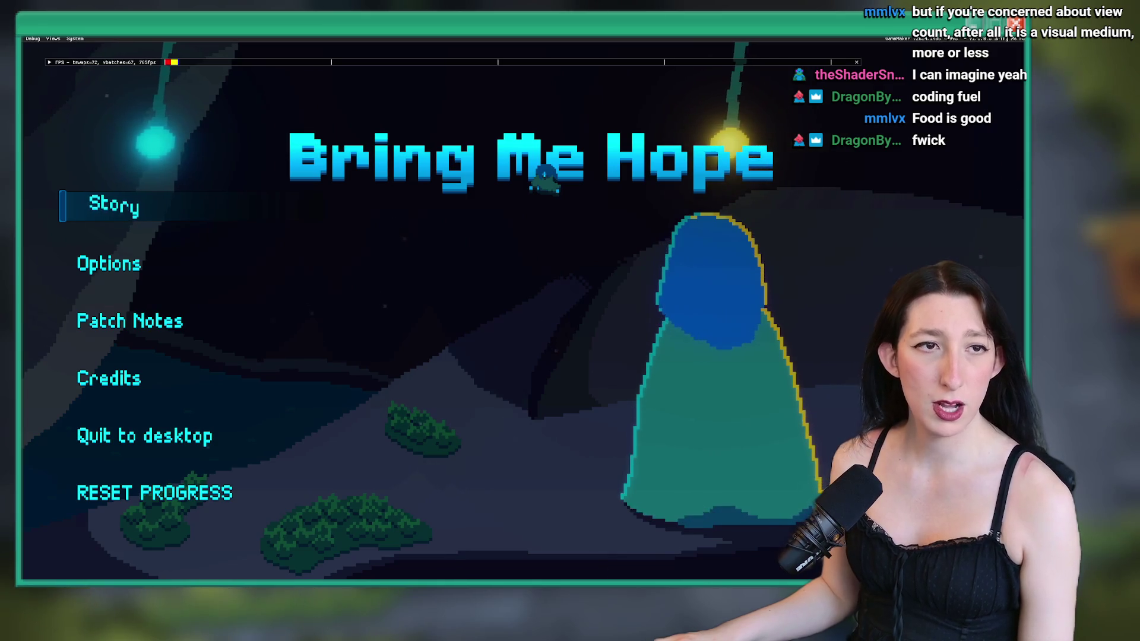
key("alt+Tab")
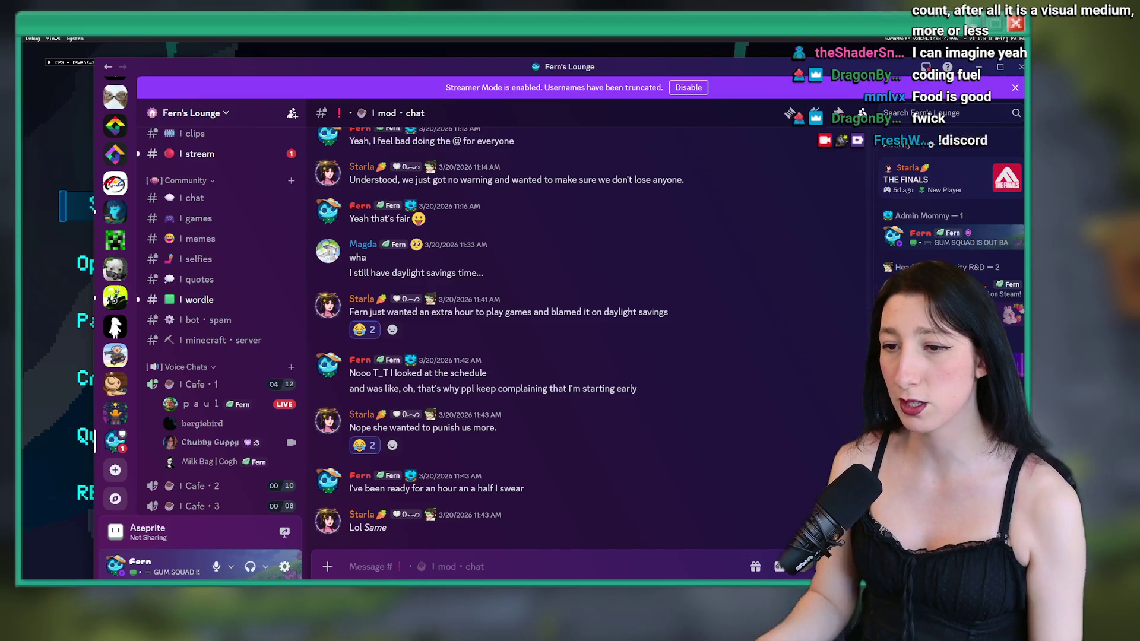
mouse_move(206, 404)
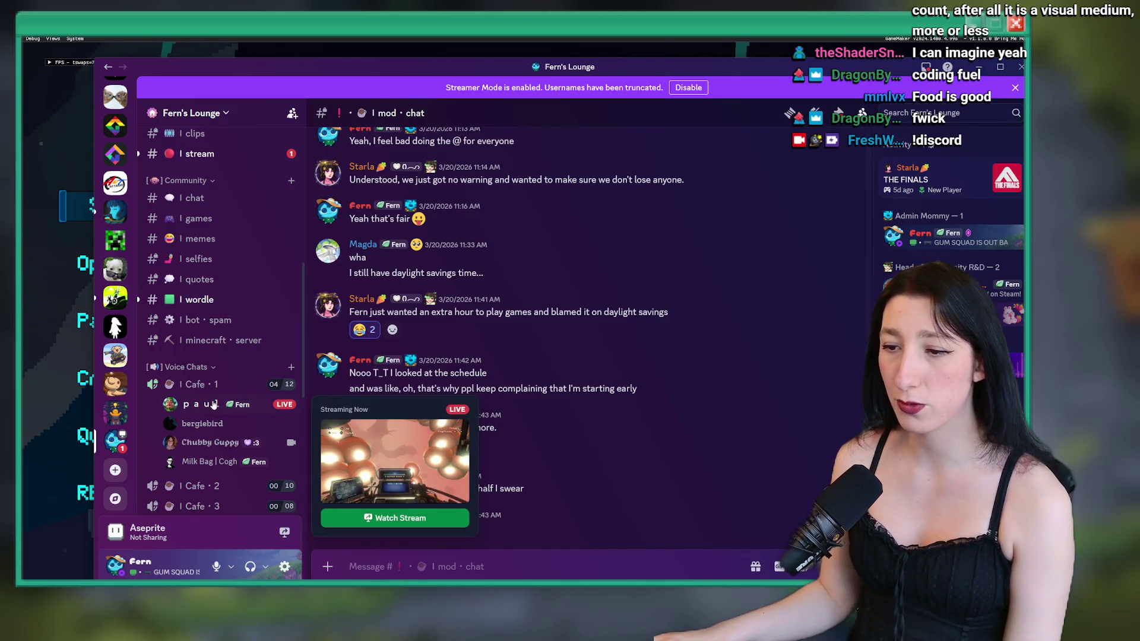
left_click(172, 428)
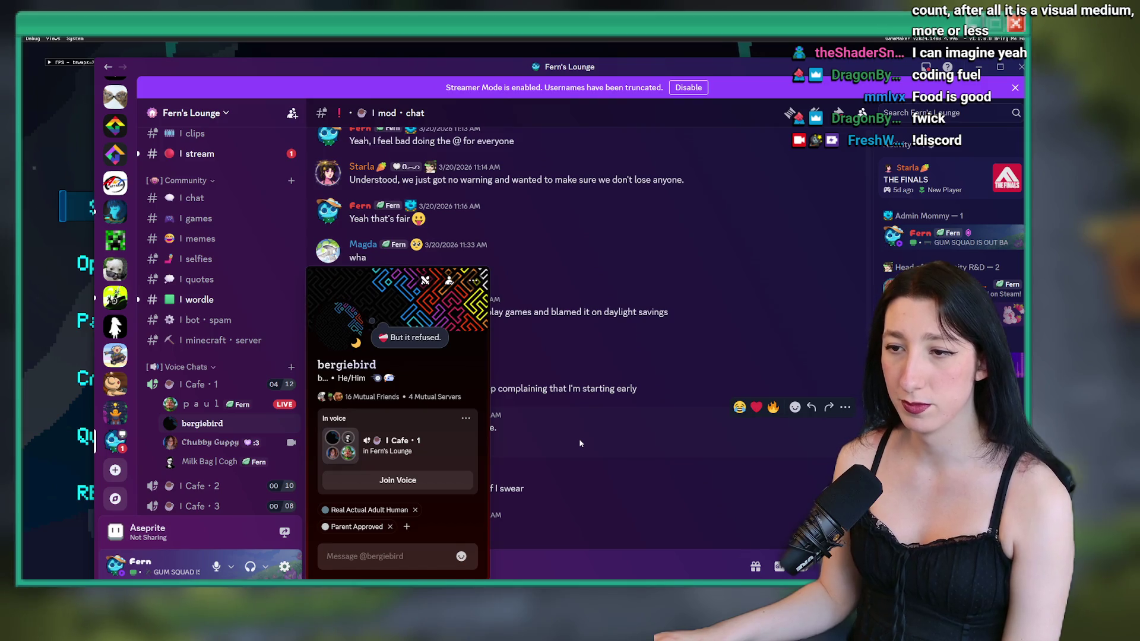
left_click(533, 444)
left_click(225, 444)
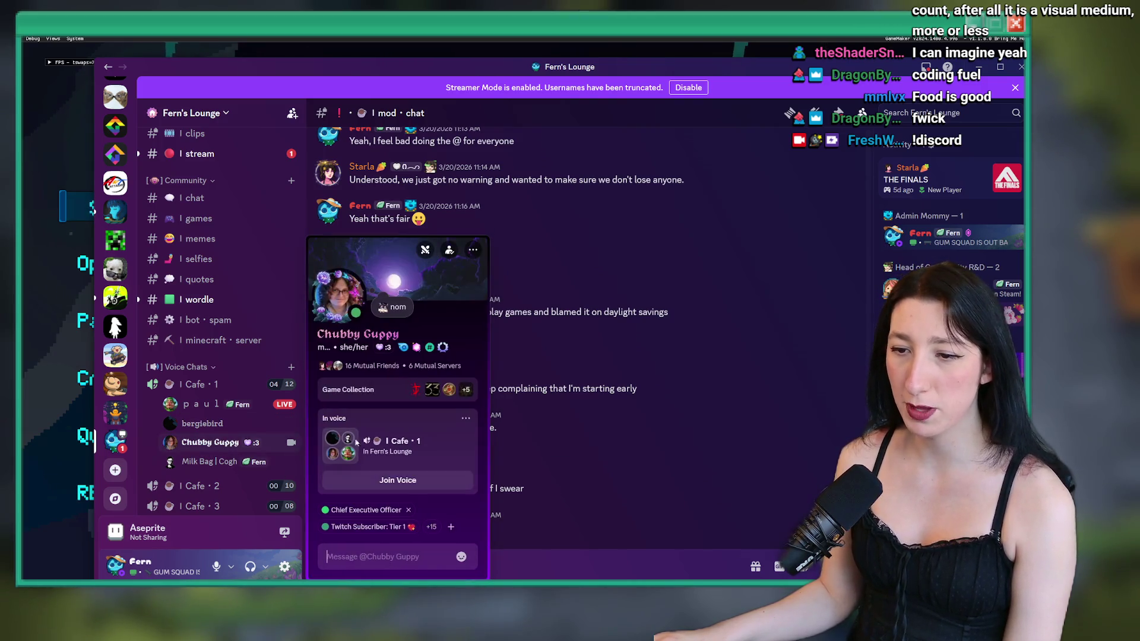
left_click(631, 380)
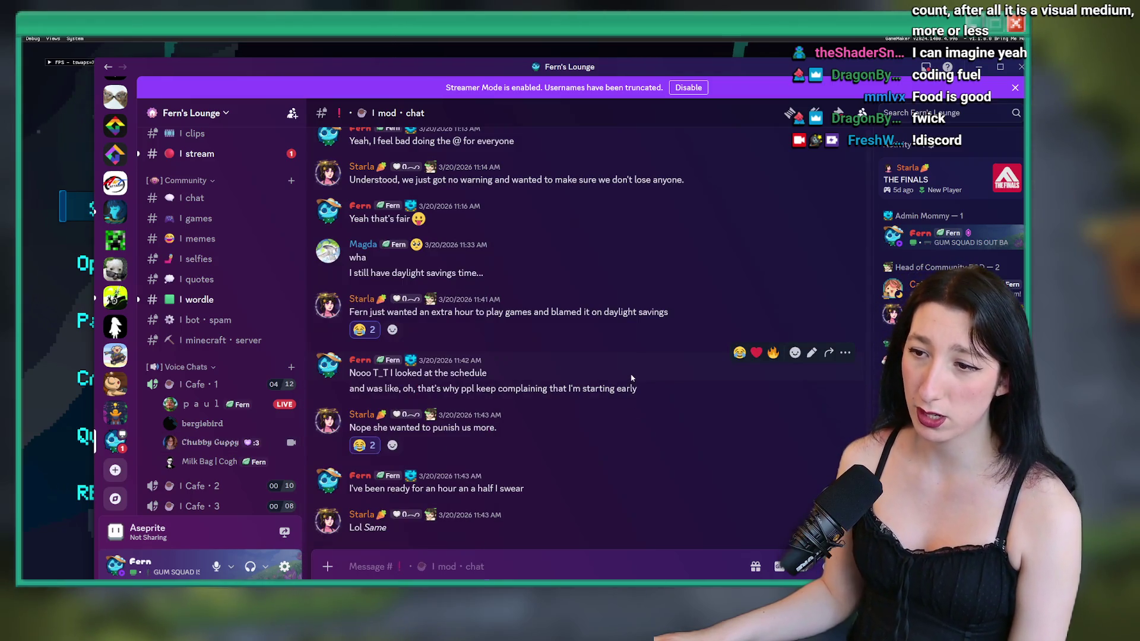
left_click(231, 460)
left_click(622, 446)
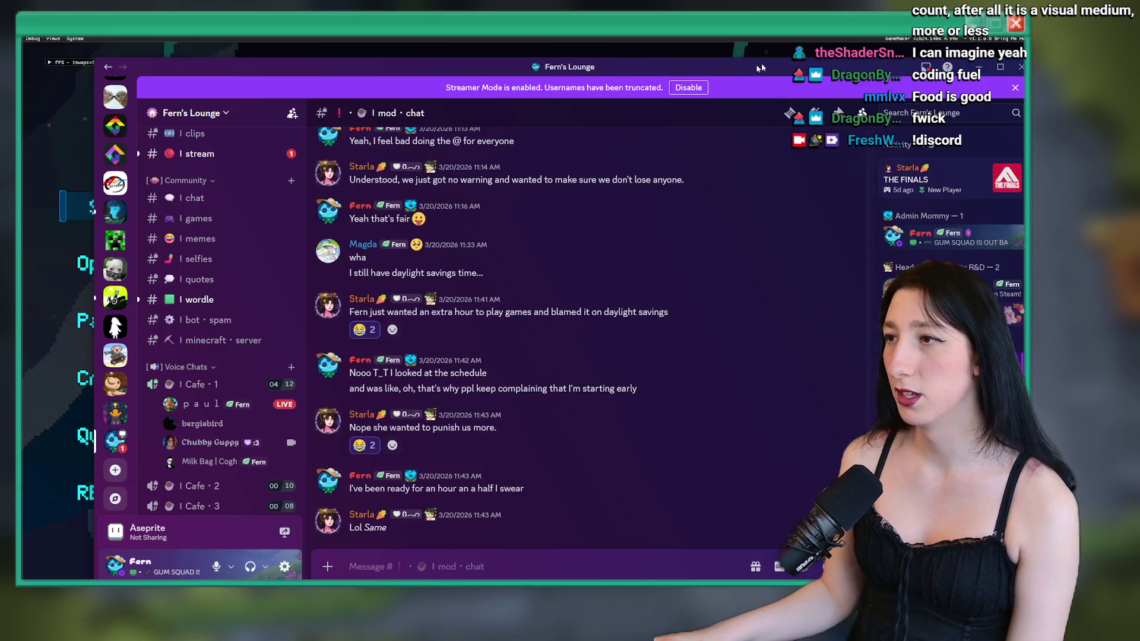
key("alt+Tab")
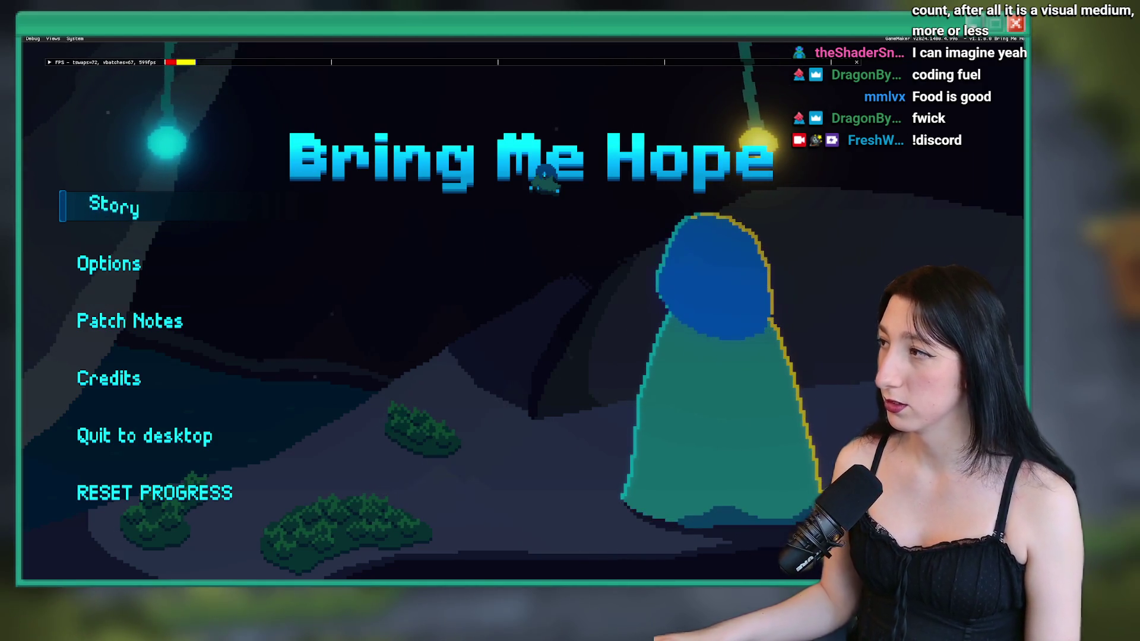
- Start the story and warp to Sand City with the console's room_goto command
left_click(178, 205)
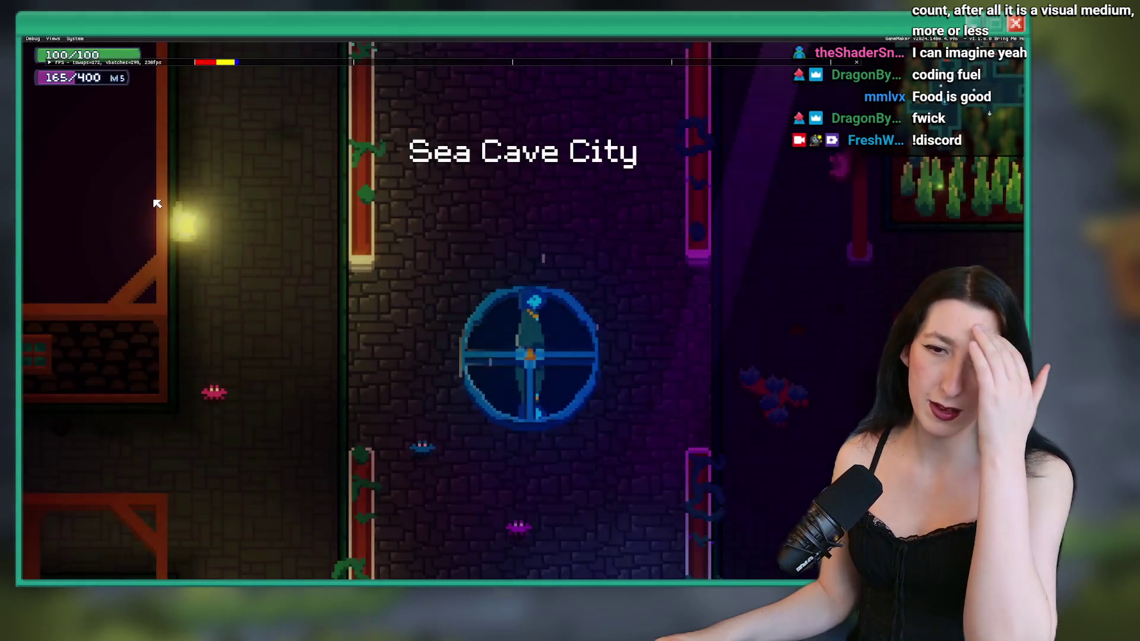
key("w")
key("d")
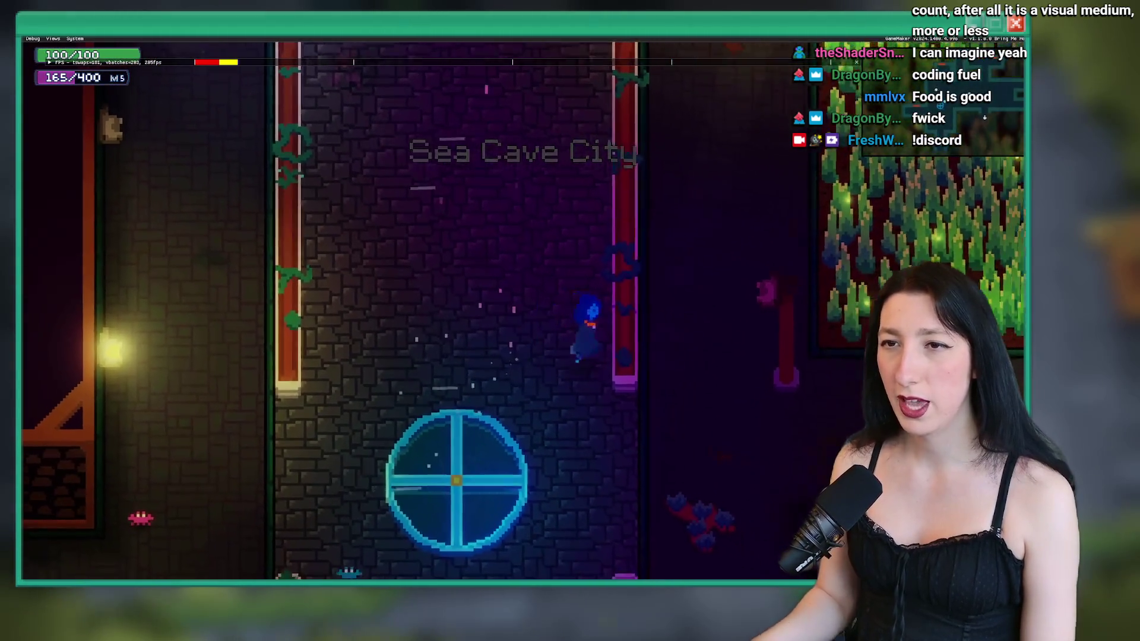
key("grave")
key("Up")
key("Return")
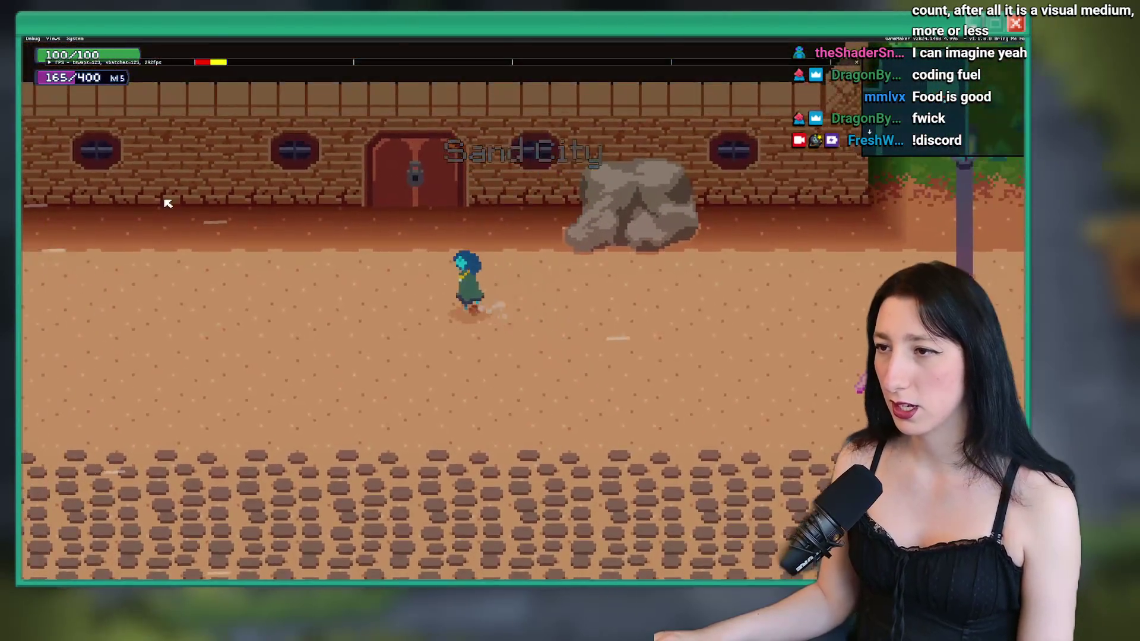
- Try the locked house door several times to see 'Looks like this house is locked up.', then quit the game
key("w")
key("a")
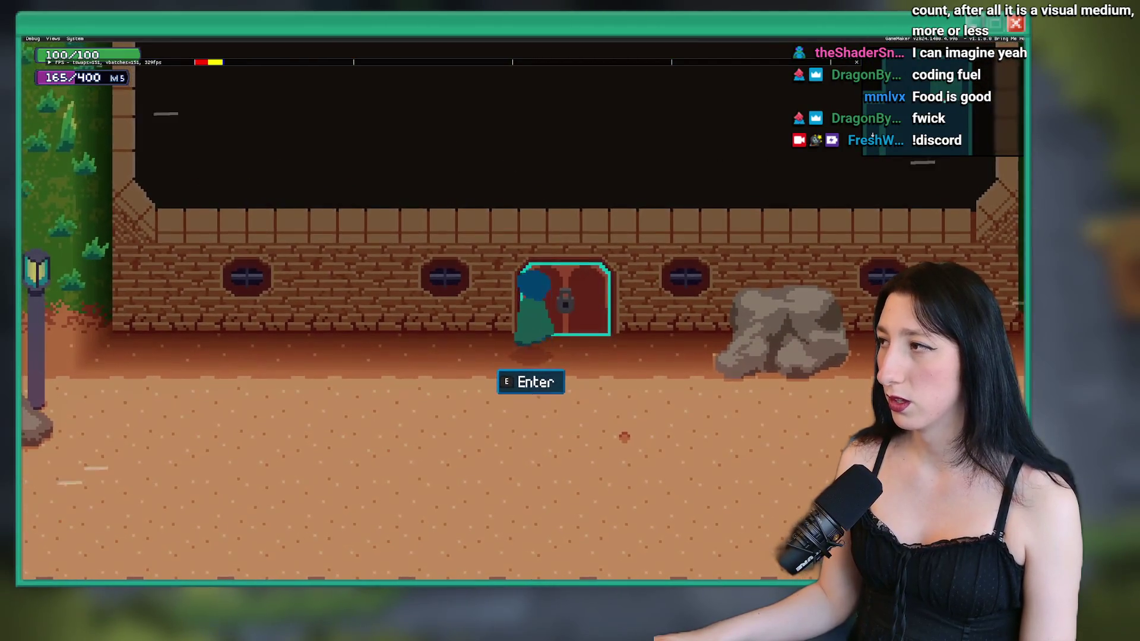
key("e")
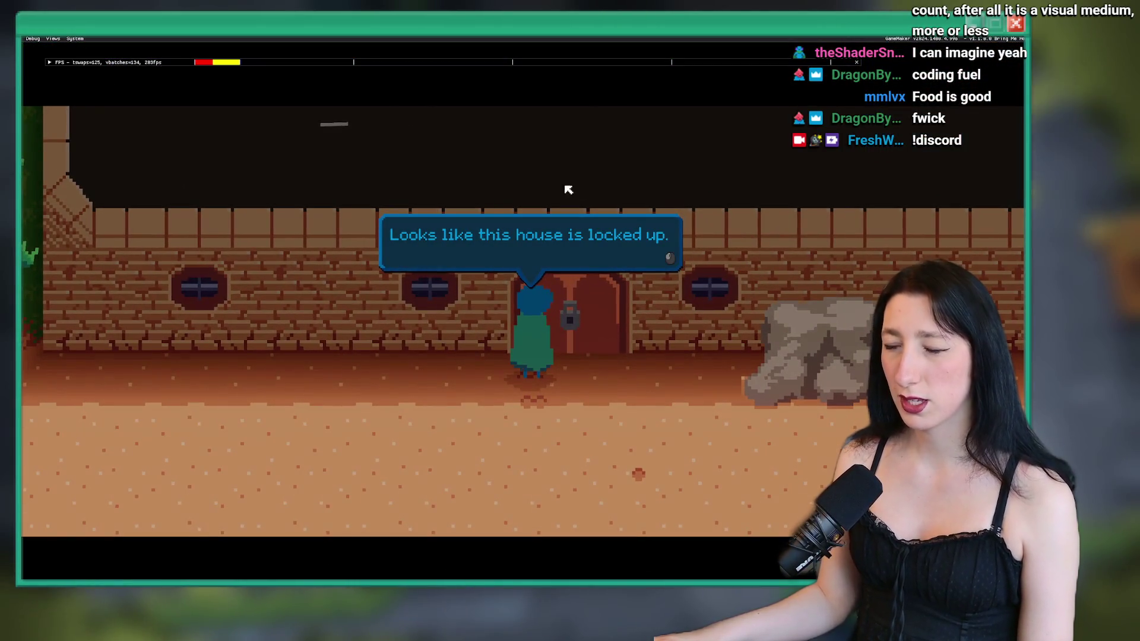
key("e")
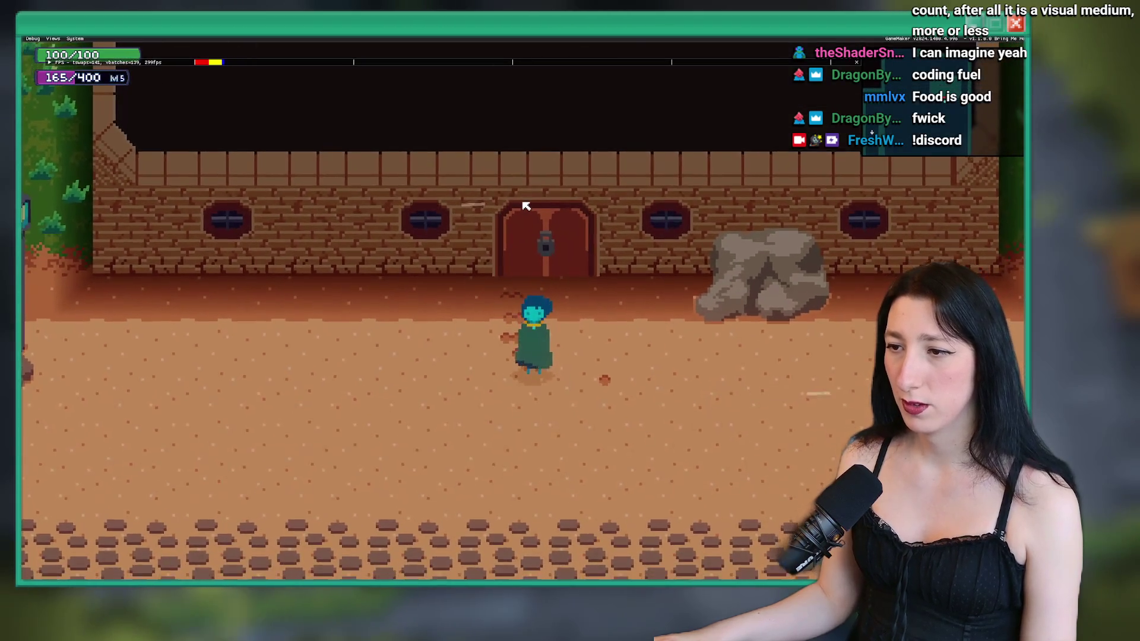
key("e")
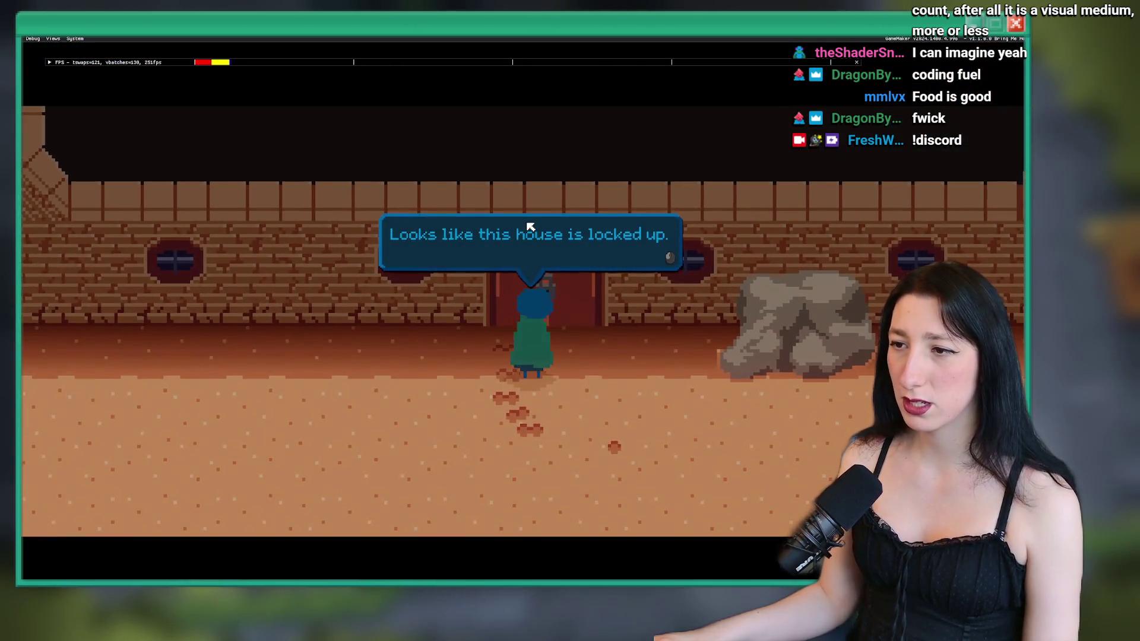
key("e")
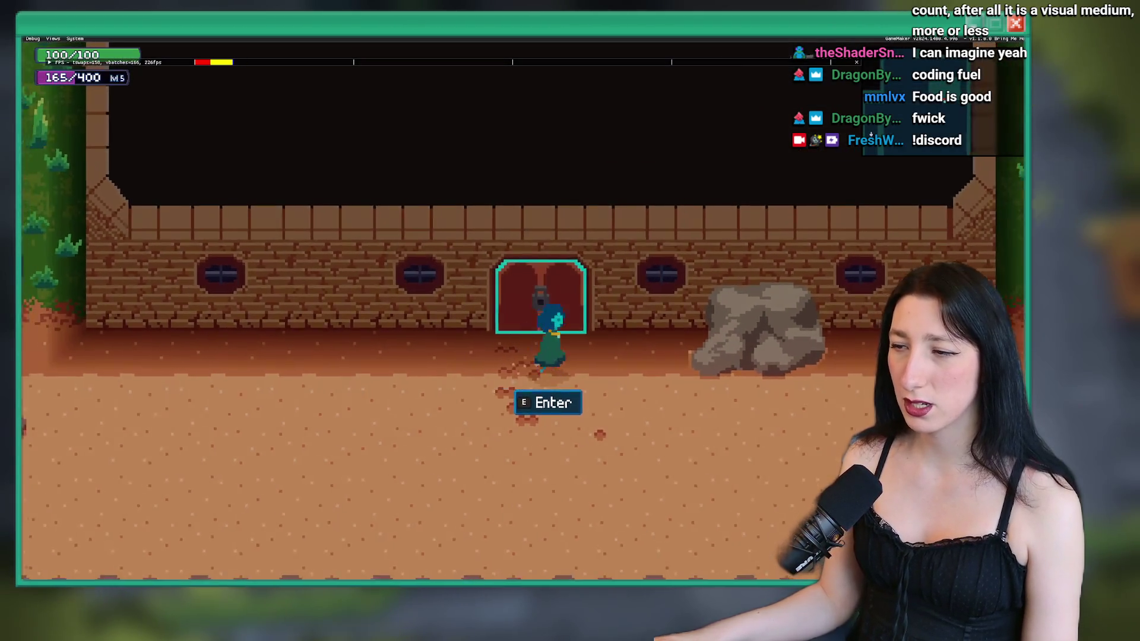
key("e")
key("e")
key("e")
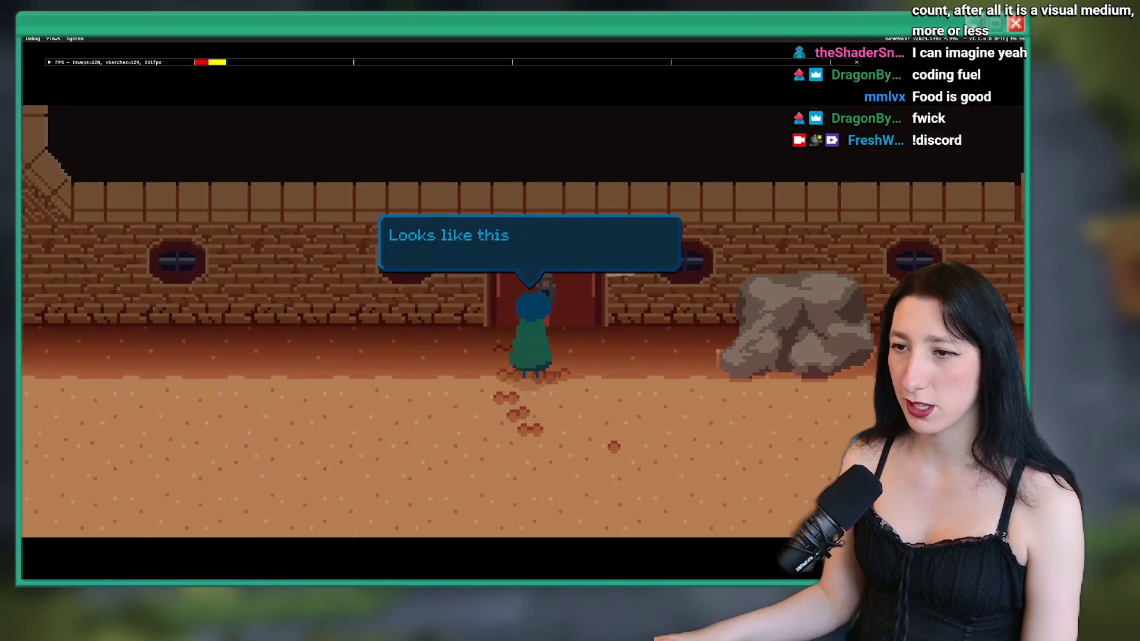
key("e")
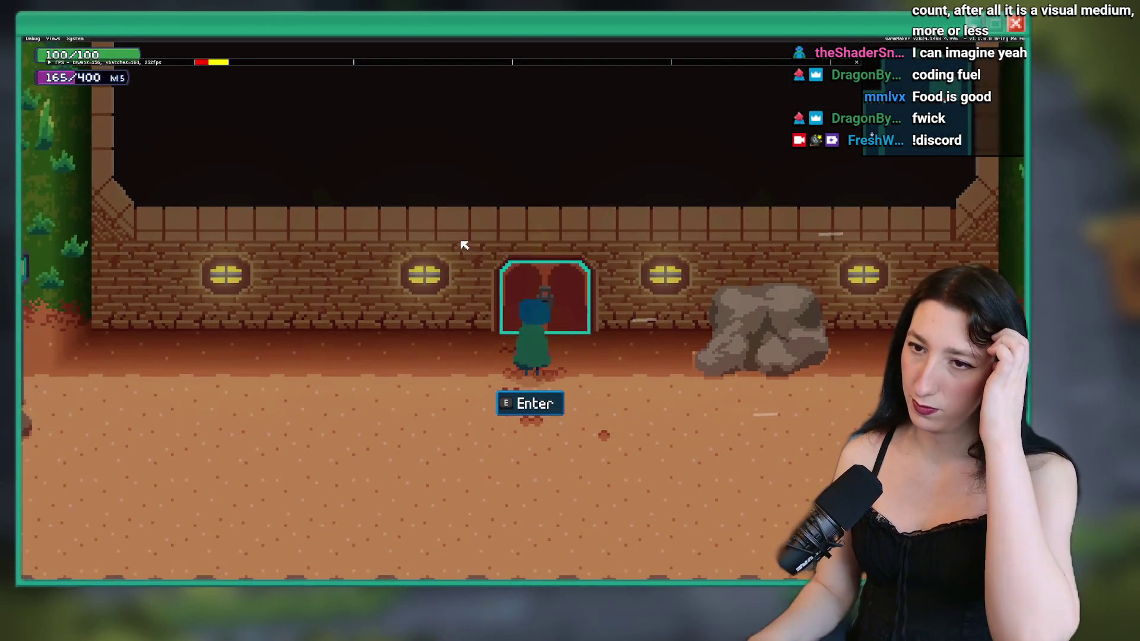
key("a")
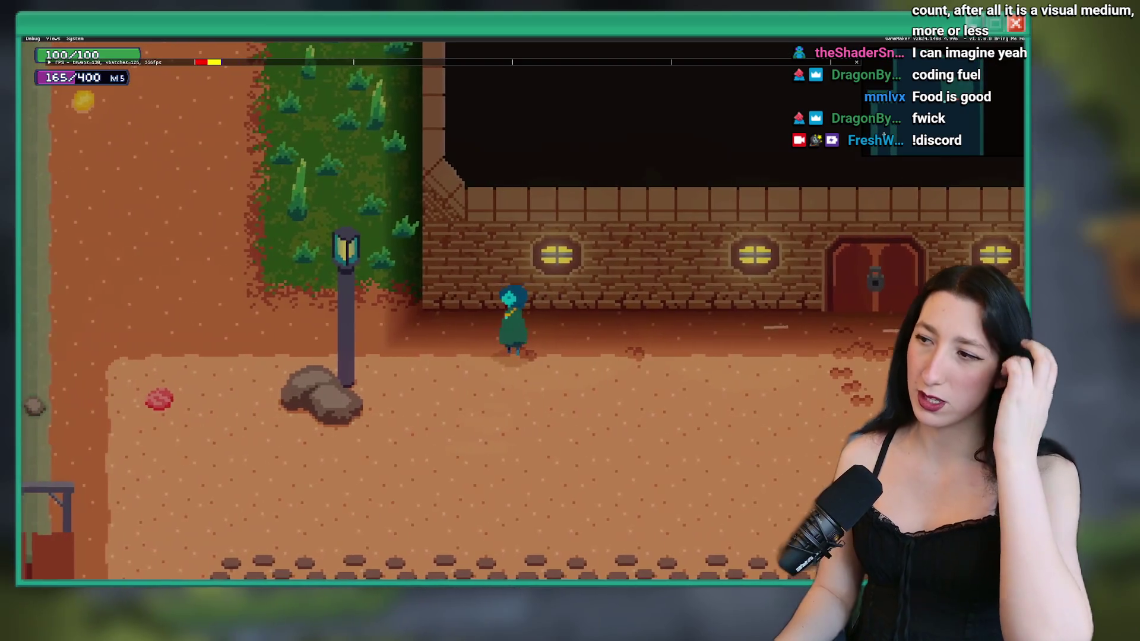
key("s")
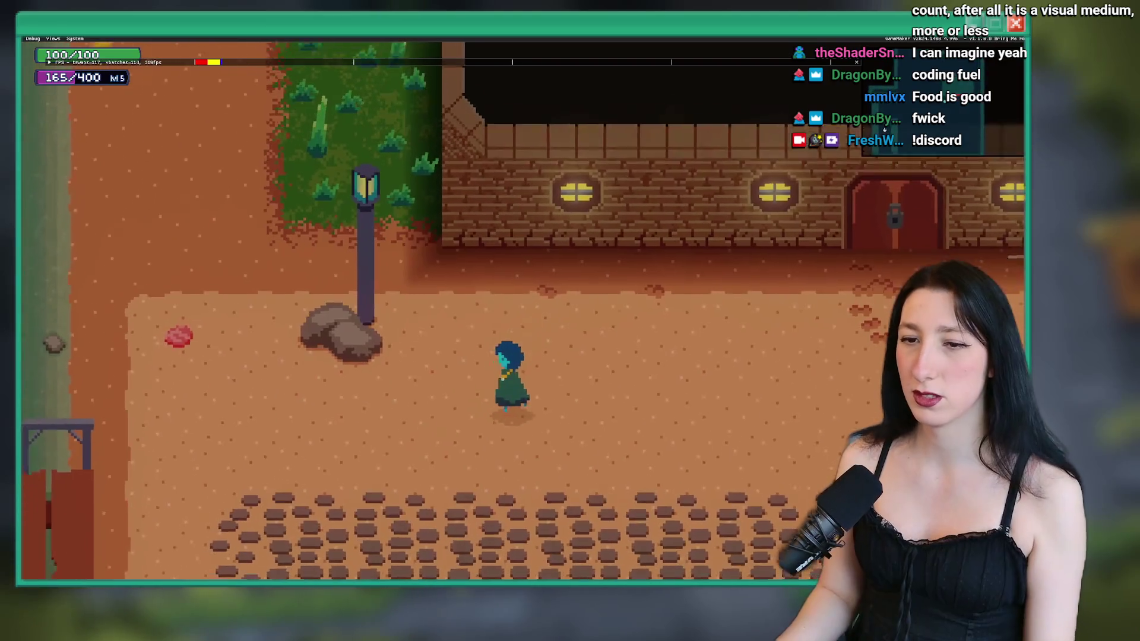
key("Escape")
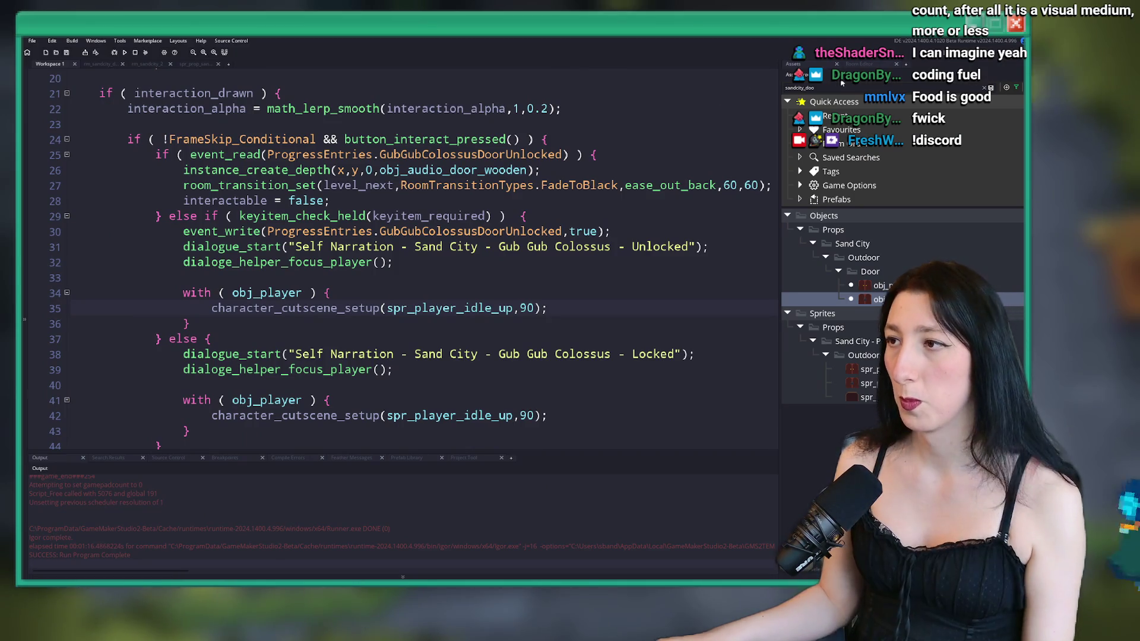
- Search the assets for 'key' and open the spr_item_lock sprite's frame in the Image Editor
key("ctrl+a")
type("key")
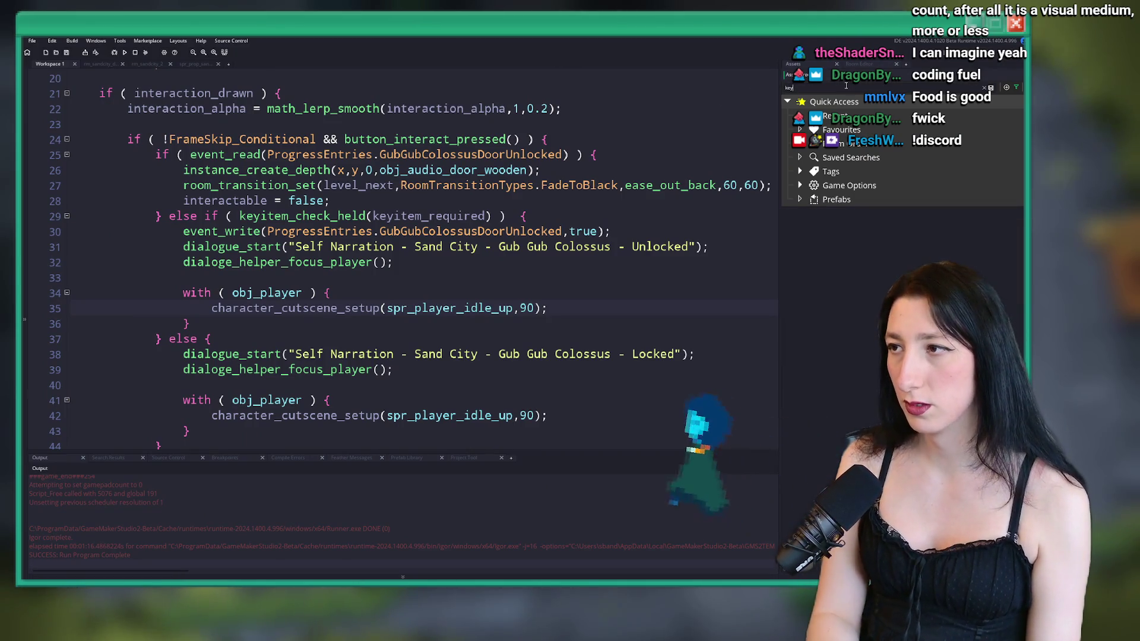
scroll(861, 299, "down", 3)
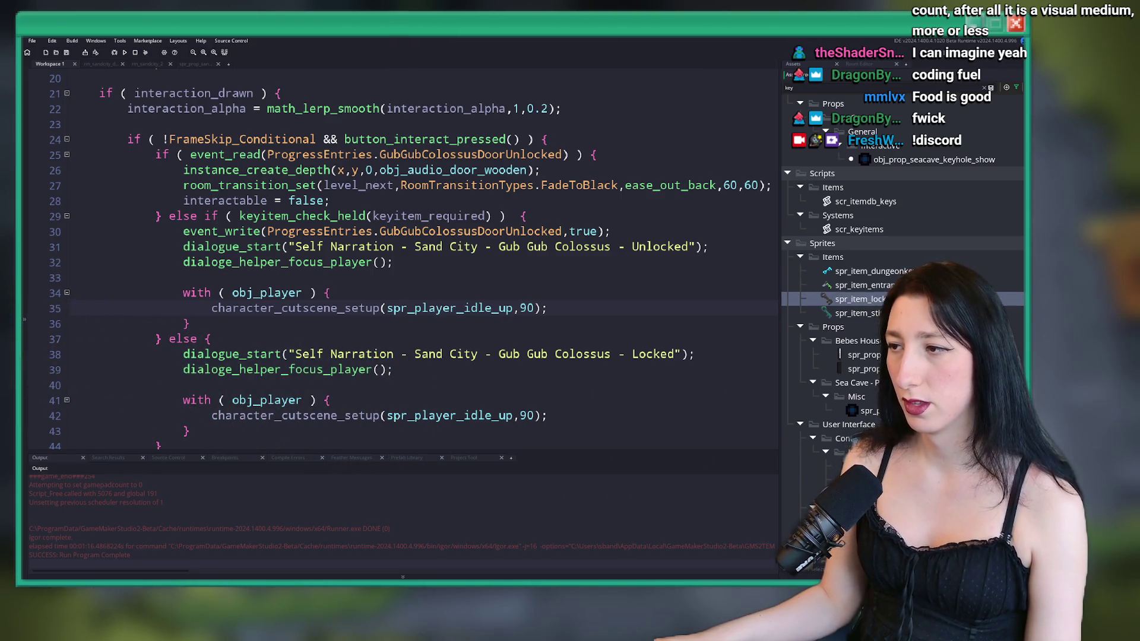
double_click(861, 299)
double_click(356, 285)
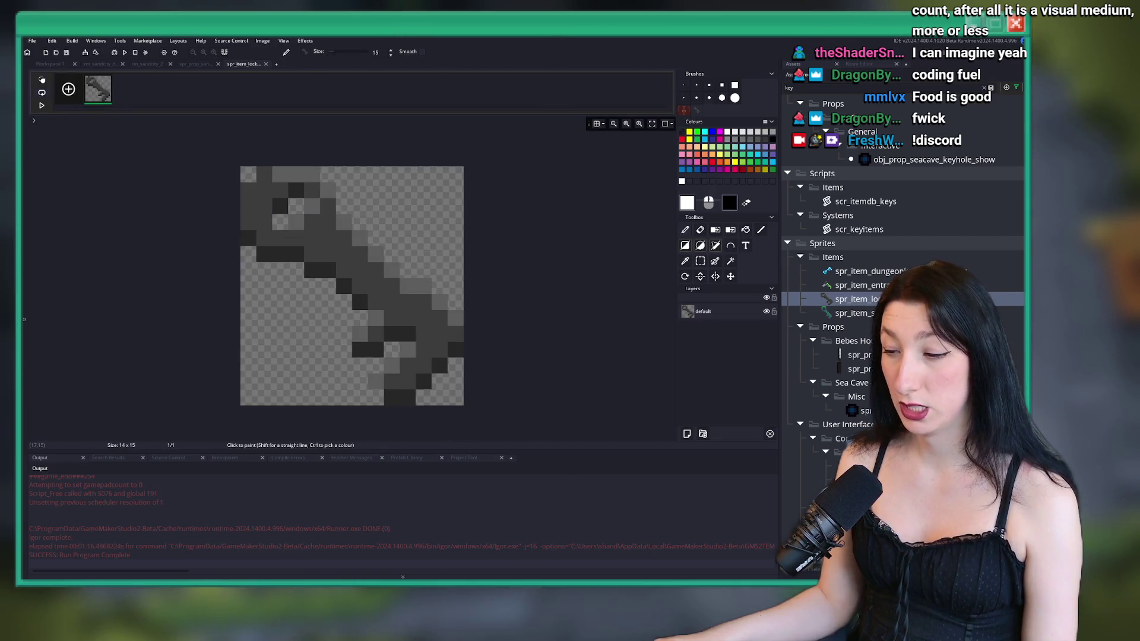
key("alt+Tab")
- Paste the copied key sprite into a new Aseprite image and sample its grey
left_click(47, 39)
left_click(65, 101)
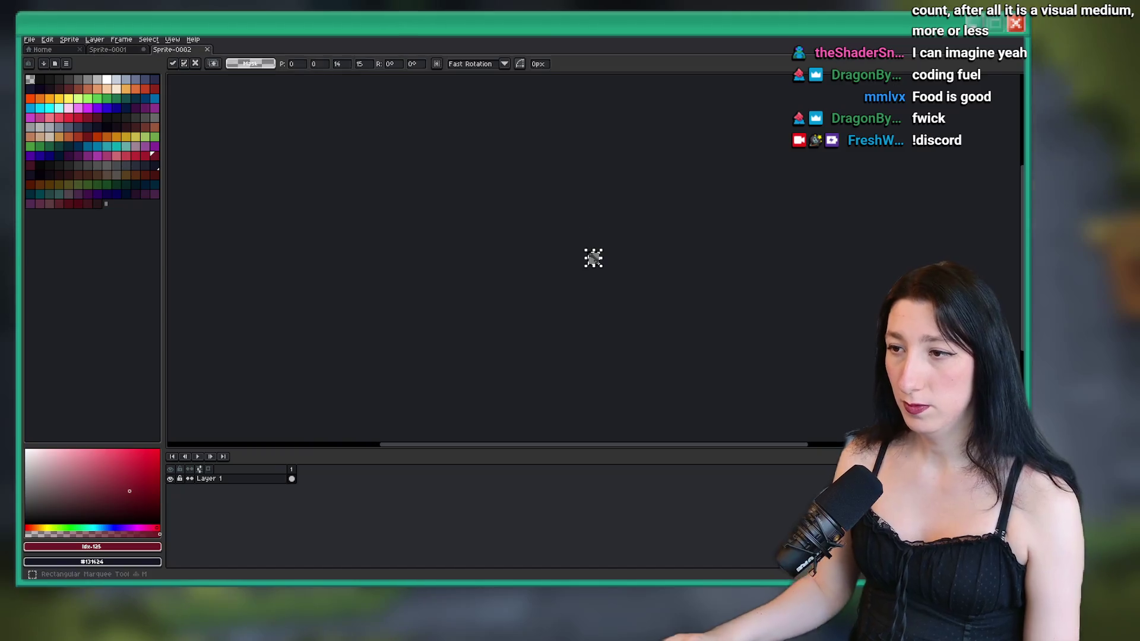
scroll(588, 213, "up", 5)
key("i")
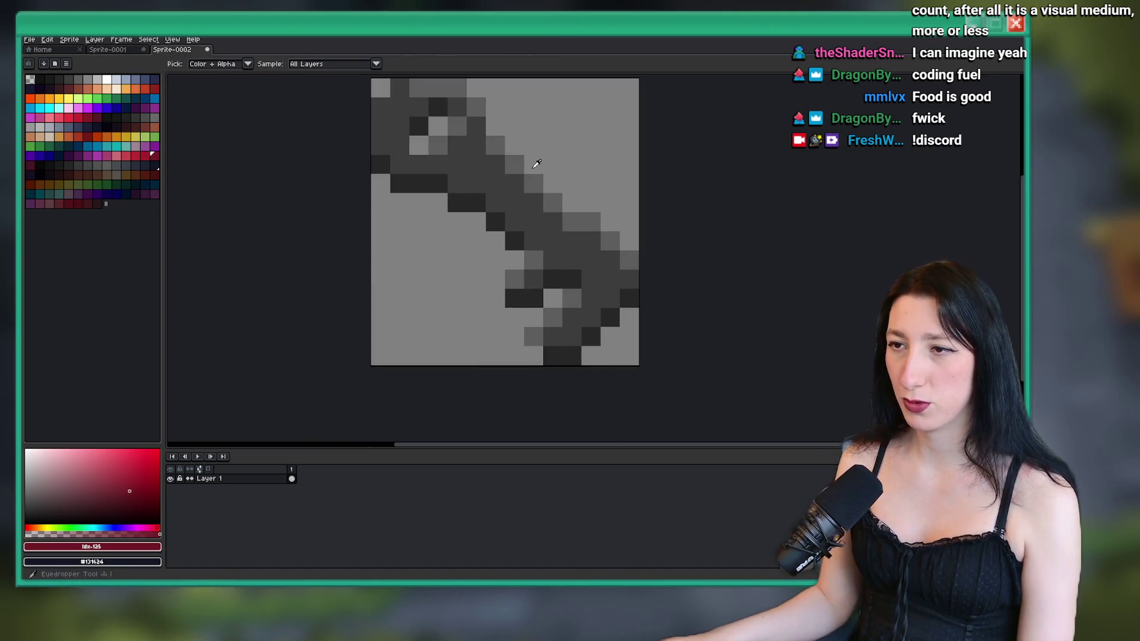
scroll(476, 261, "up", 2)
left_click(463, 260)
scroll(465, 246, "down", 4)
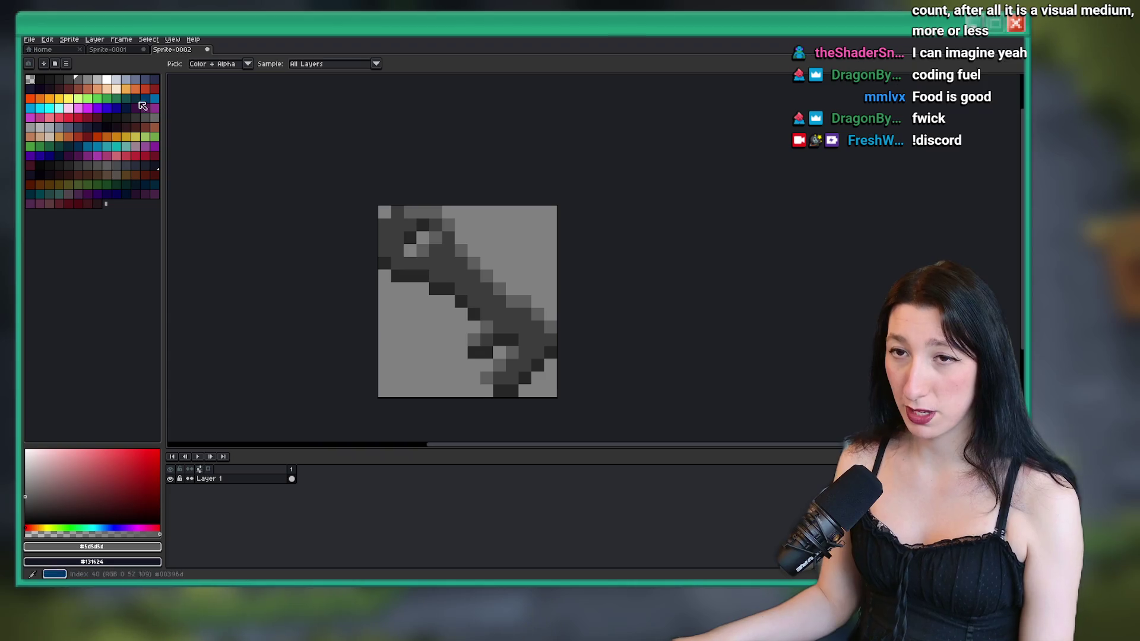
- Replace the key's light and dark grey pixels with yellow shades
right_click(73, 99)
key("shift+r")
key("Return")
left_click(390, 236)
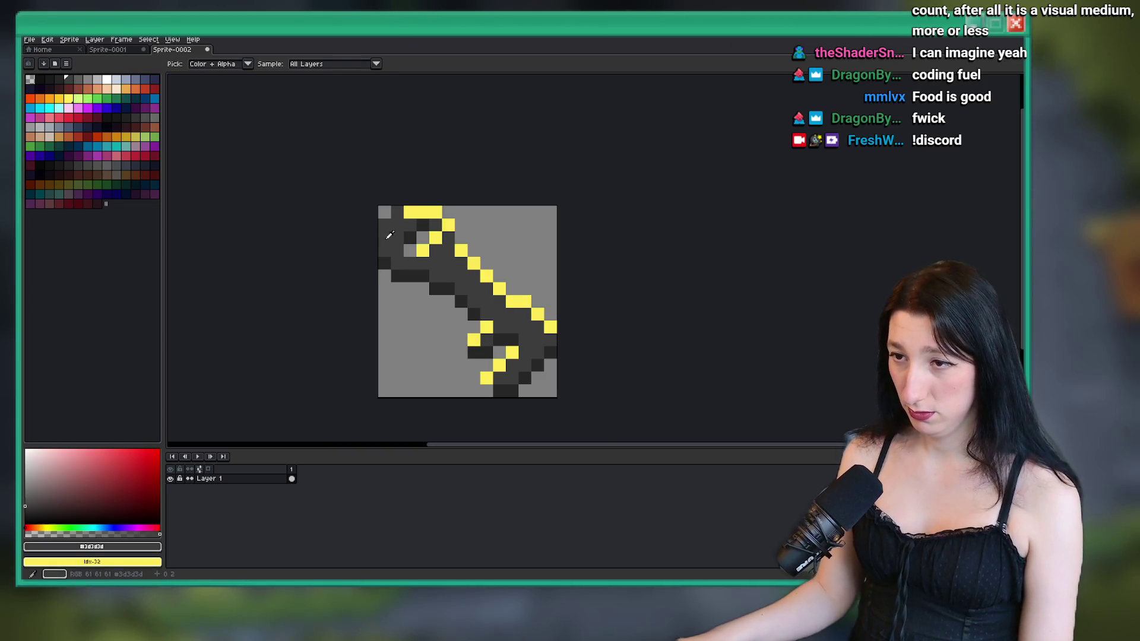
right_click(59, 98)
key("shift+r")
key("Return")
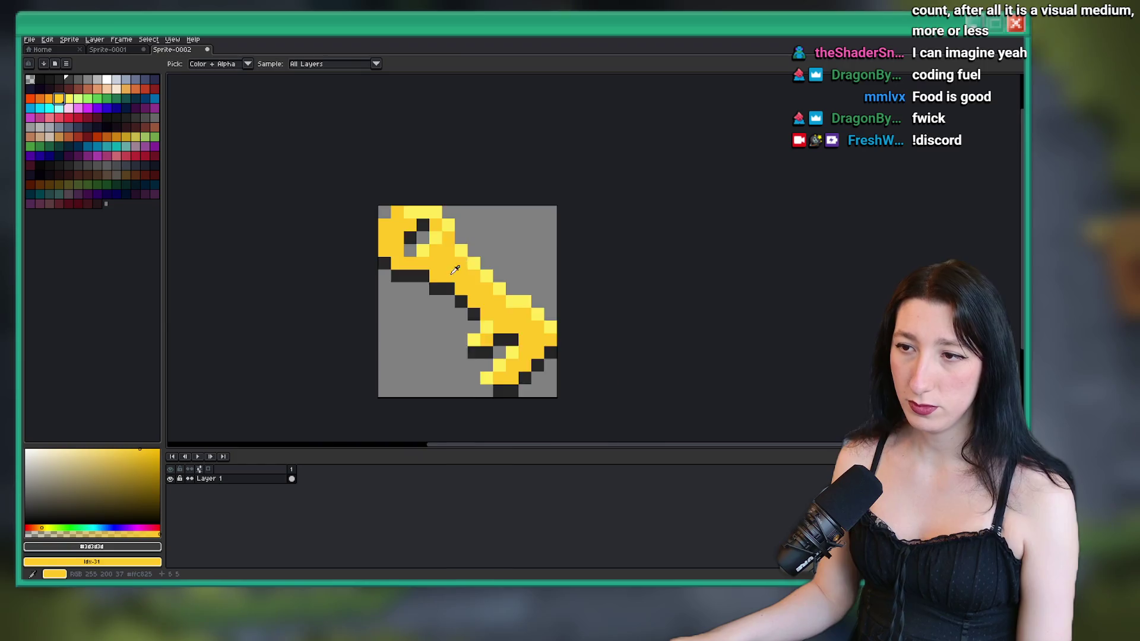
scroll(371, 263, "up", 3)
left_click(371, 263)
- Try recolouring the darkest grey orange, then undo the colour changes
right_click(52, 101)
key("shift+r")
key("Return")
scroll(547, 262, "down", 5)
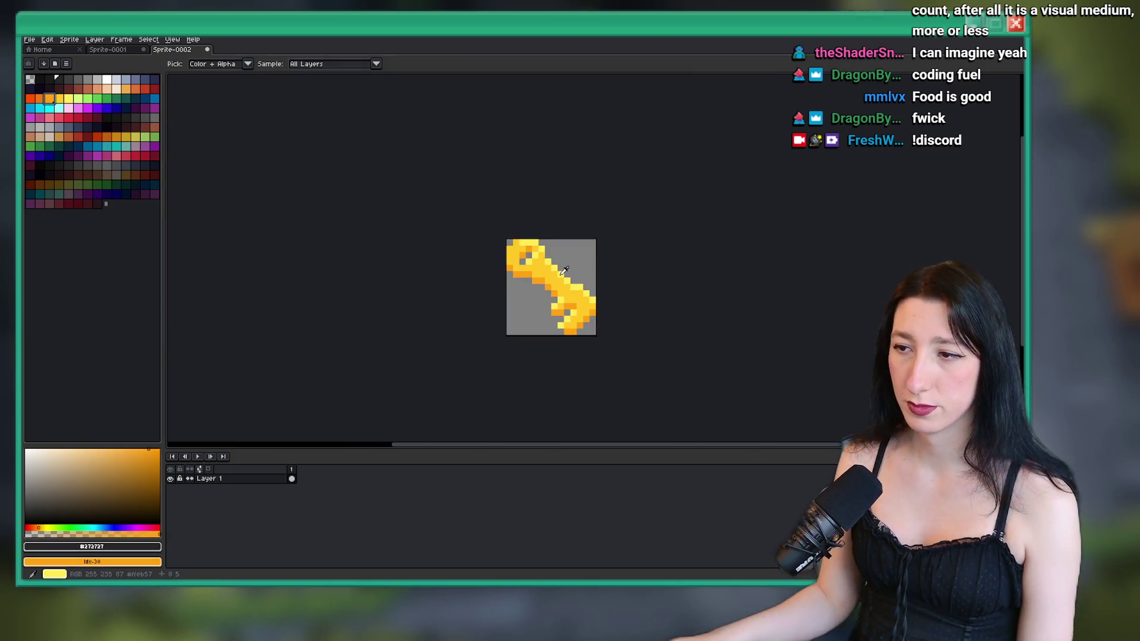
scroll(548, 261, "up", 2)
key("ctrl+z")
key("ctrl+z")
key("ctrl+z")
scroll(472, 381, "up", 2)
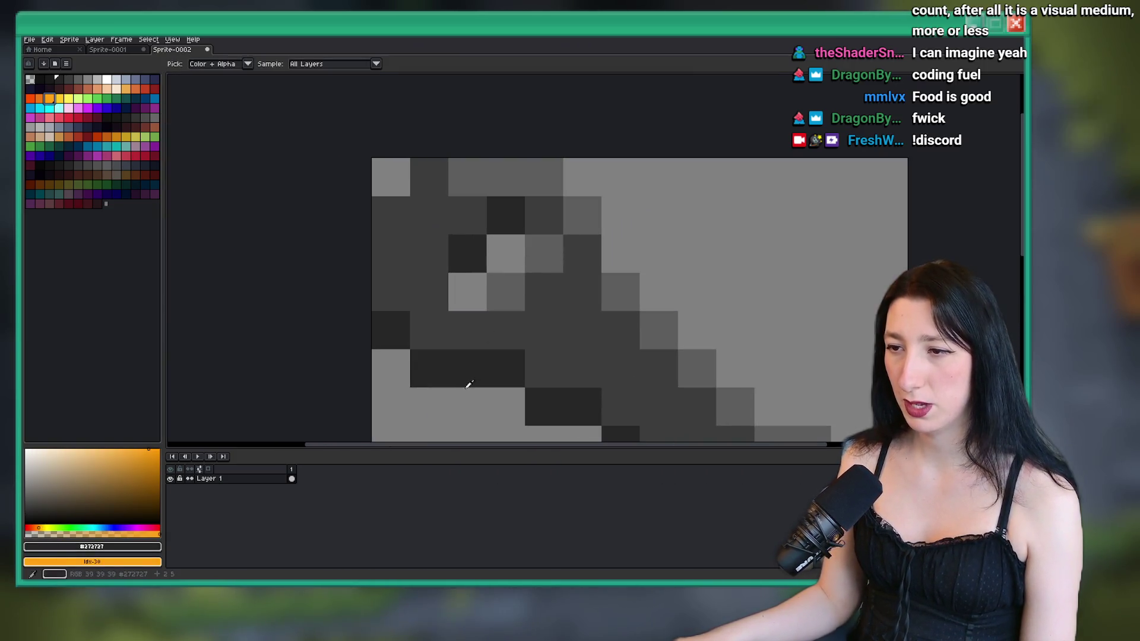
- Recolour the key's greys to orange, light orange and yellow
key("shift+r")
key("Return")
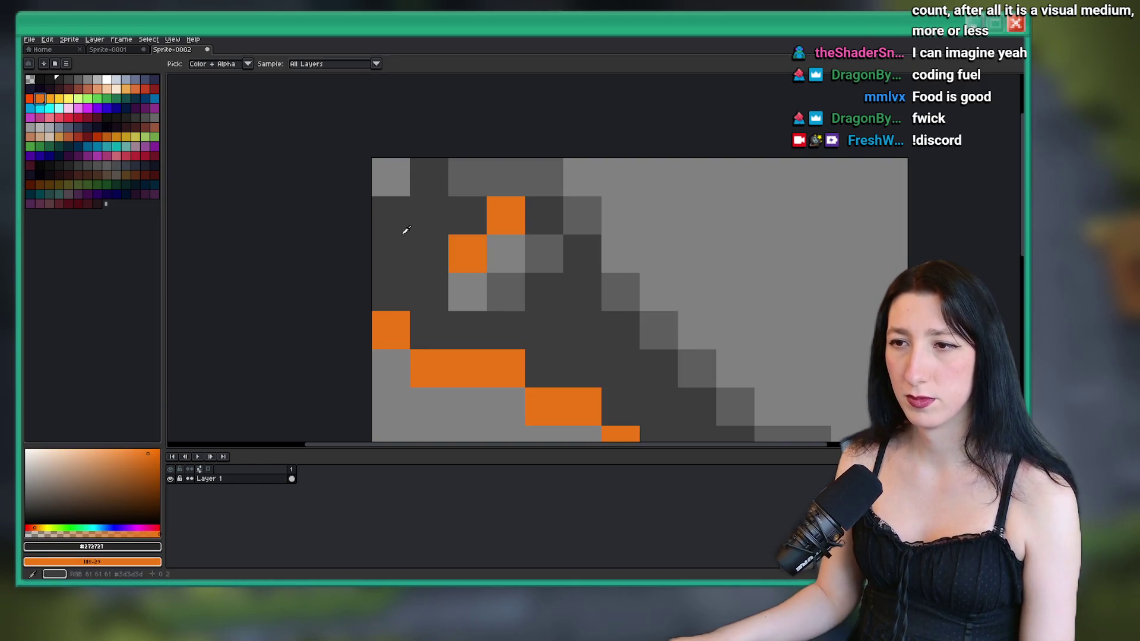
left_click(418, 238)
key("shift+r")
key("Return")
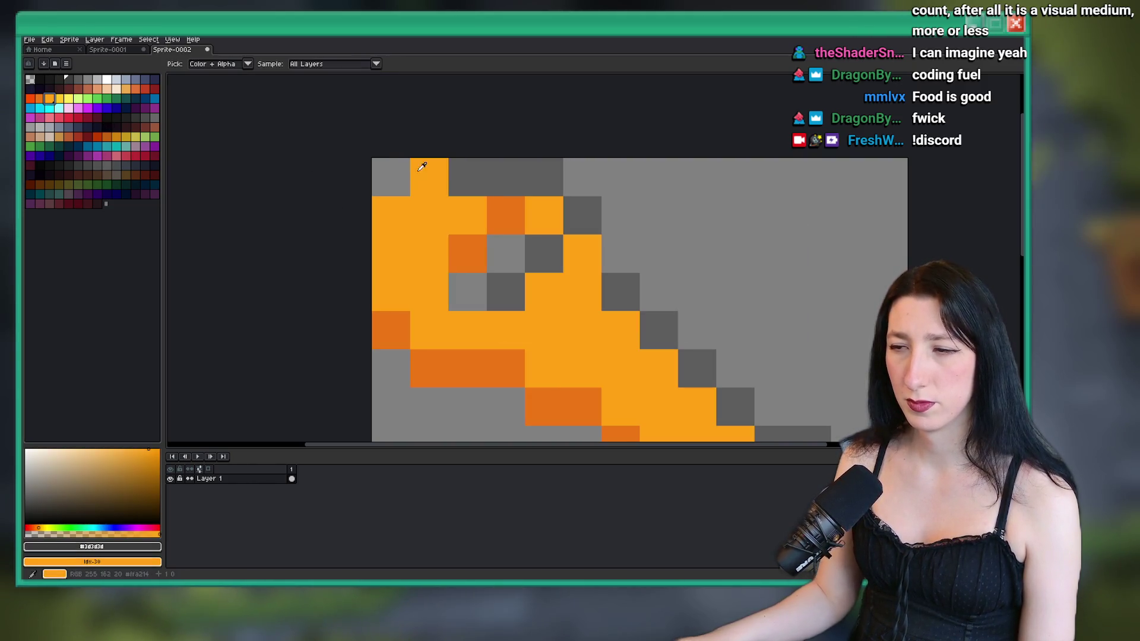
left_click(457, 177)
left_click(60, 101)
key("shift+r")
key("Return")
- Move the Aseprite window down the screen to uncover GameMaker
scroll(720, 257, "down", 4)
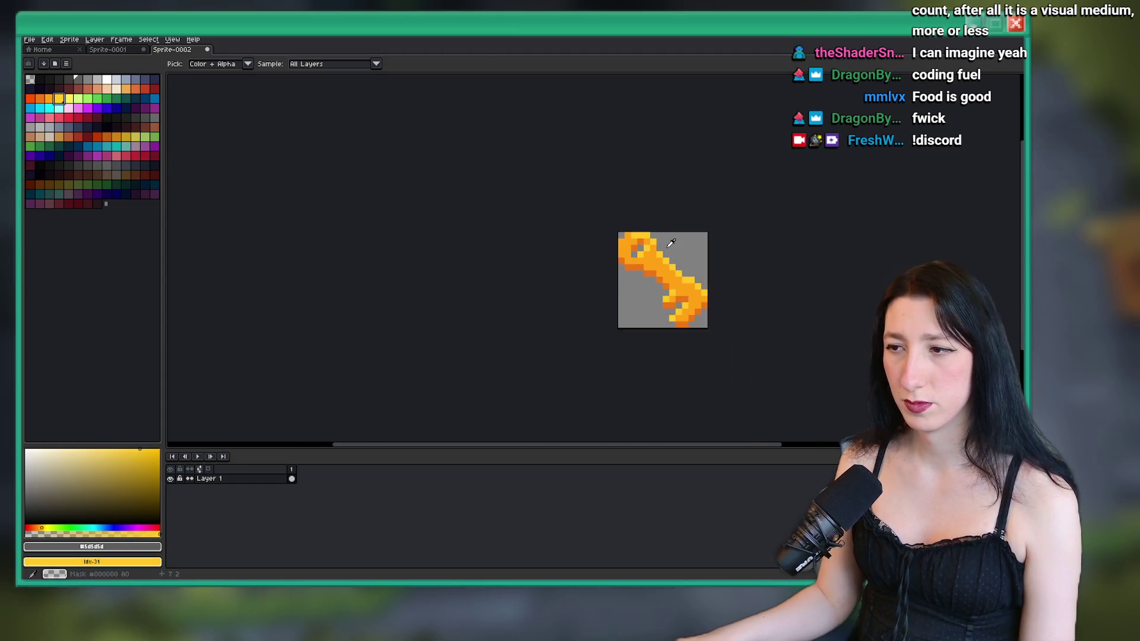
left_click_drag(720, 256, 594, 239)
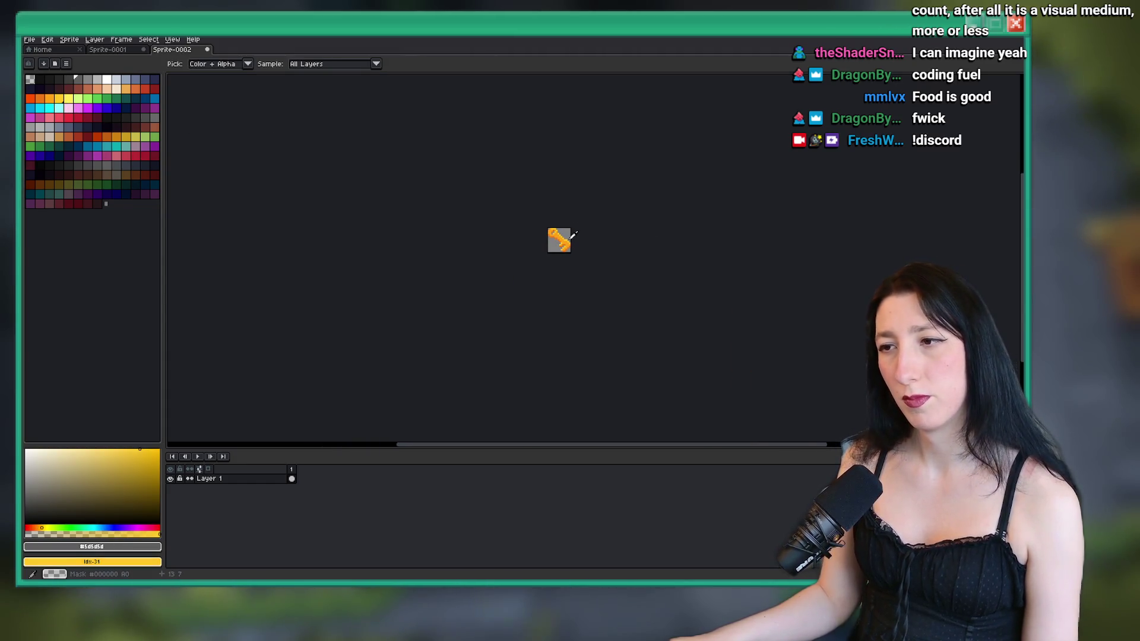
mouse_move(583, 28)
left_mouse_down()
mouse_move(583, 444)
mouse_move(573, 512)
left_mouse_up()
- Open the frosted caves and crystal subway key sprites for comparison, then maximize Aseprite
double_click(867, 271)
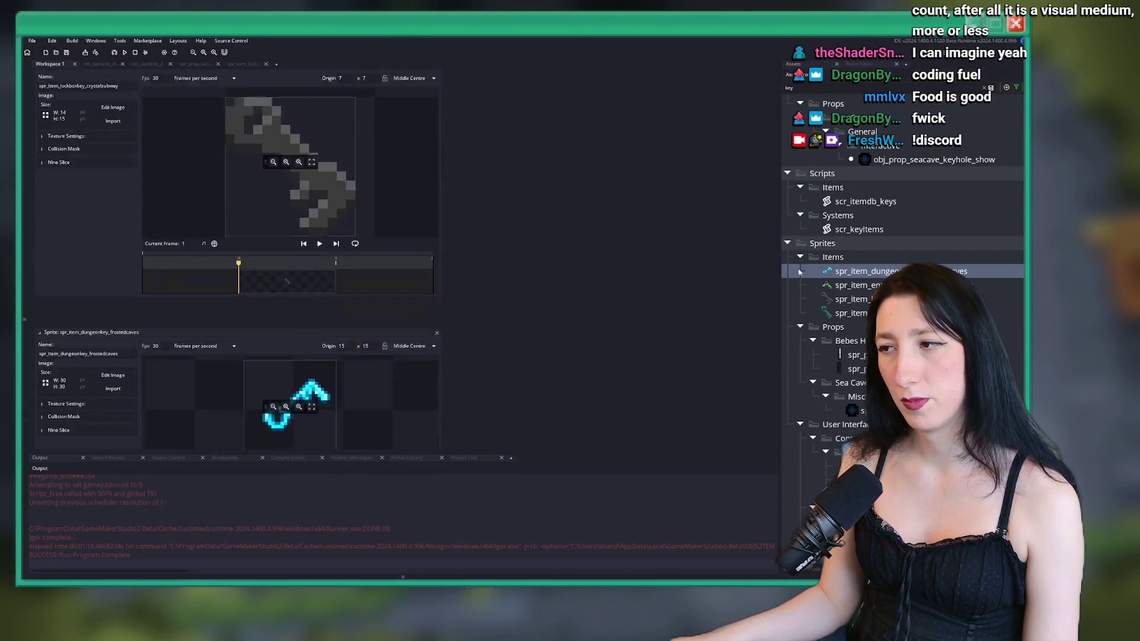
double_click(863, 285)
left_click_drag(267, 237, 387, 237)
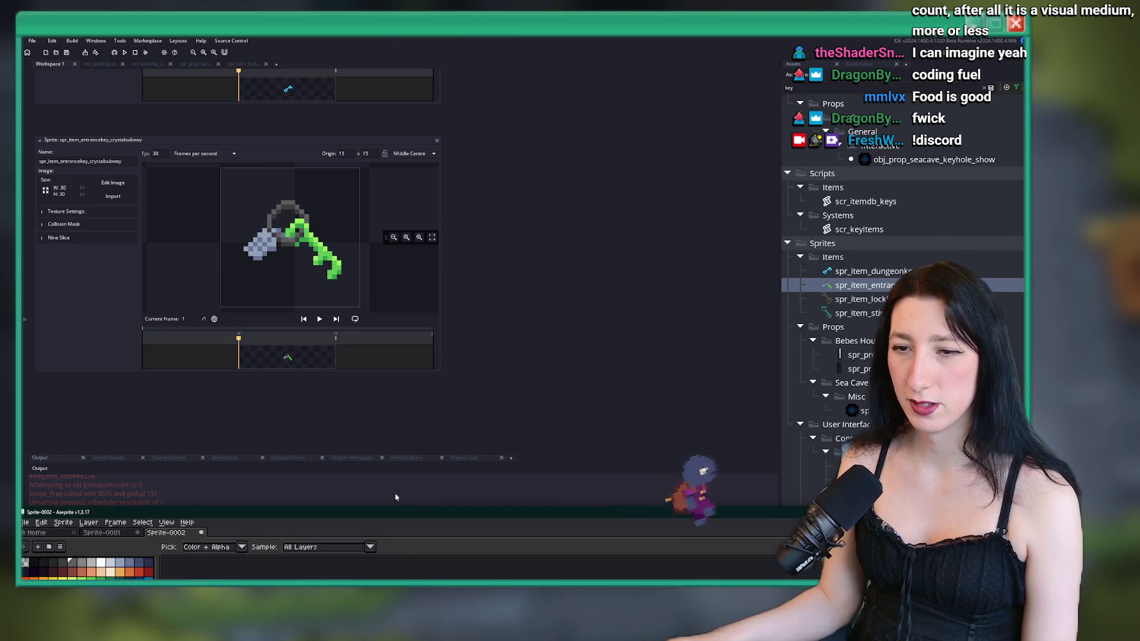
double_click(509, 514)
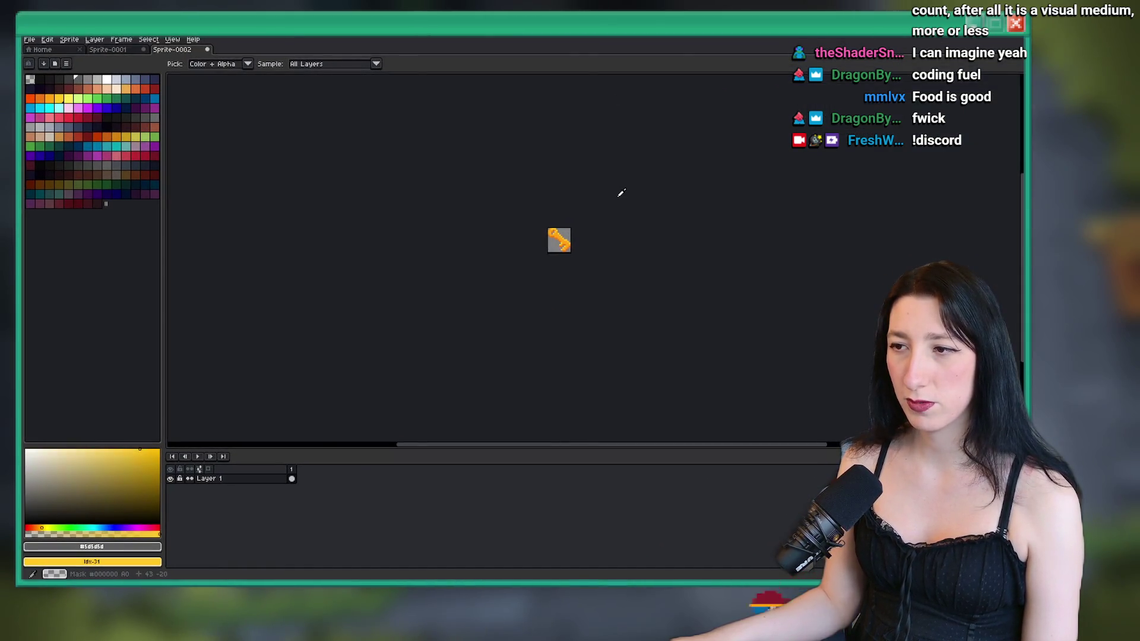
- Start Export As and browse to the BringMeHope Game Art > Items > Imported folder
scroll(600, 191, "up", 4)
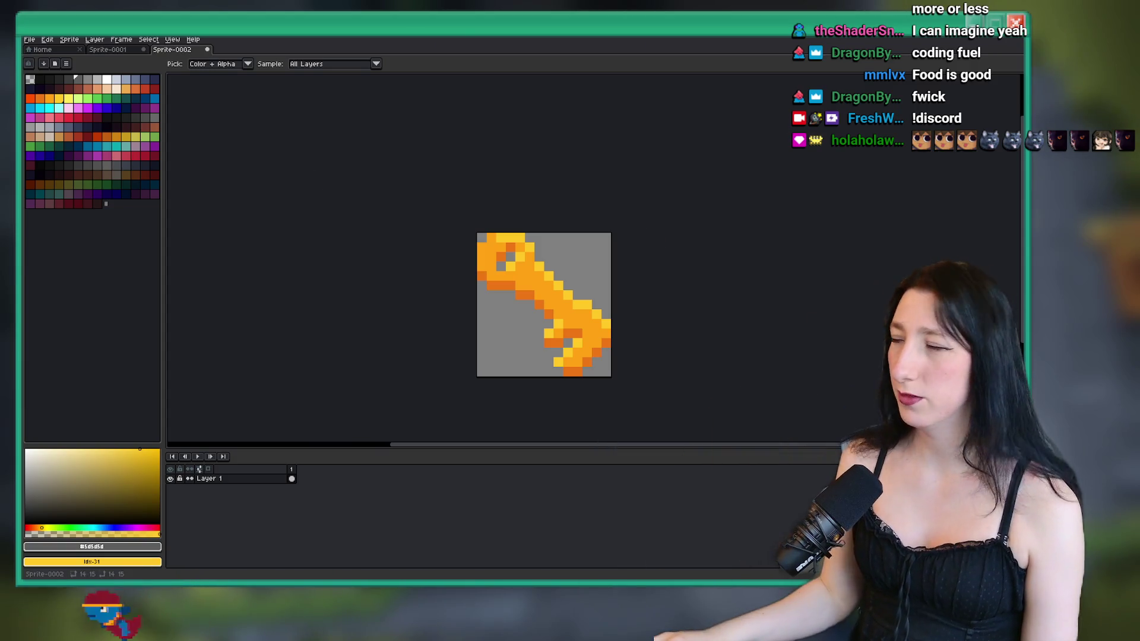
key("ctrl+alt+shift+s")
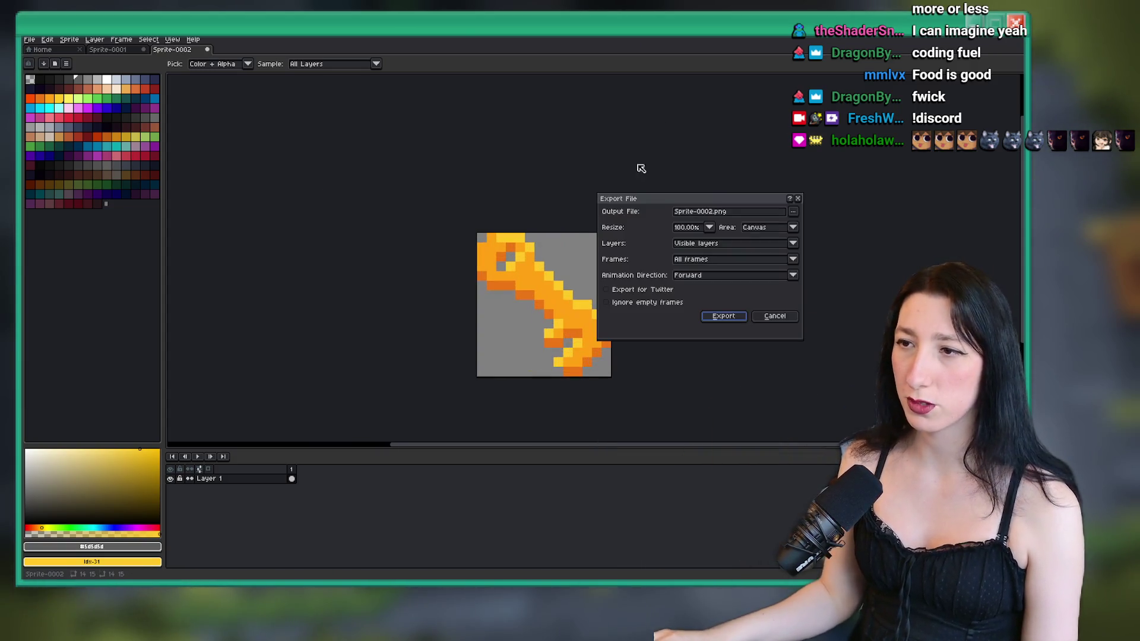
left_click(793, 212)
left_click(795, 226)
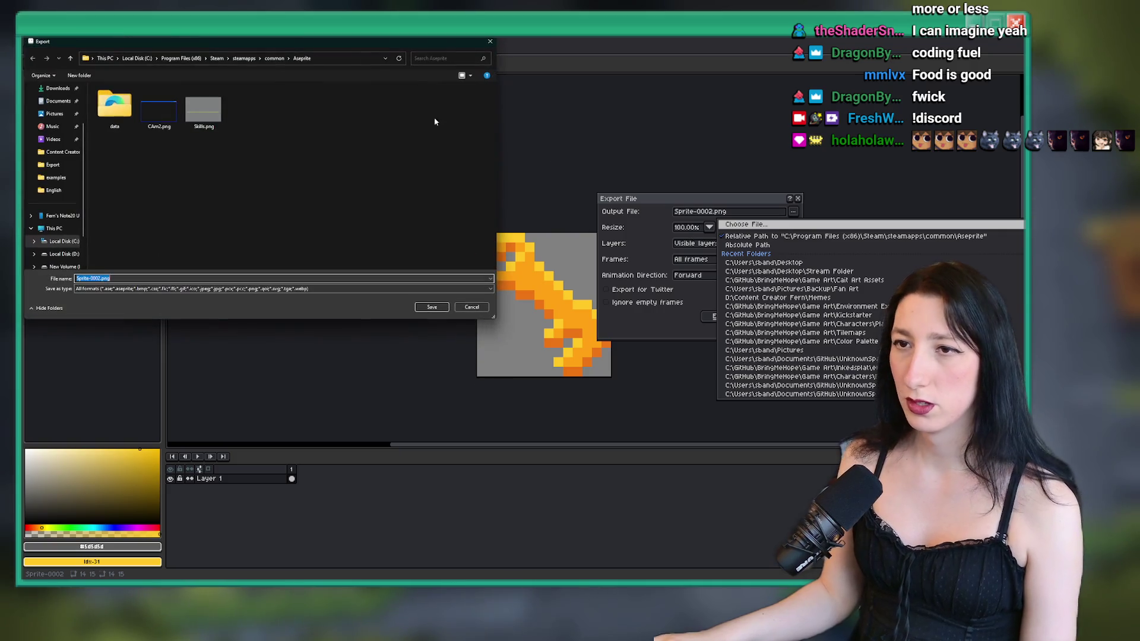
left_click(47, 114)
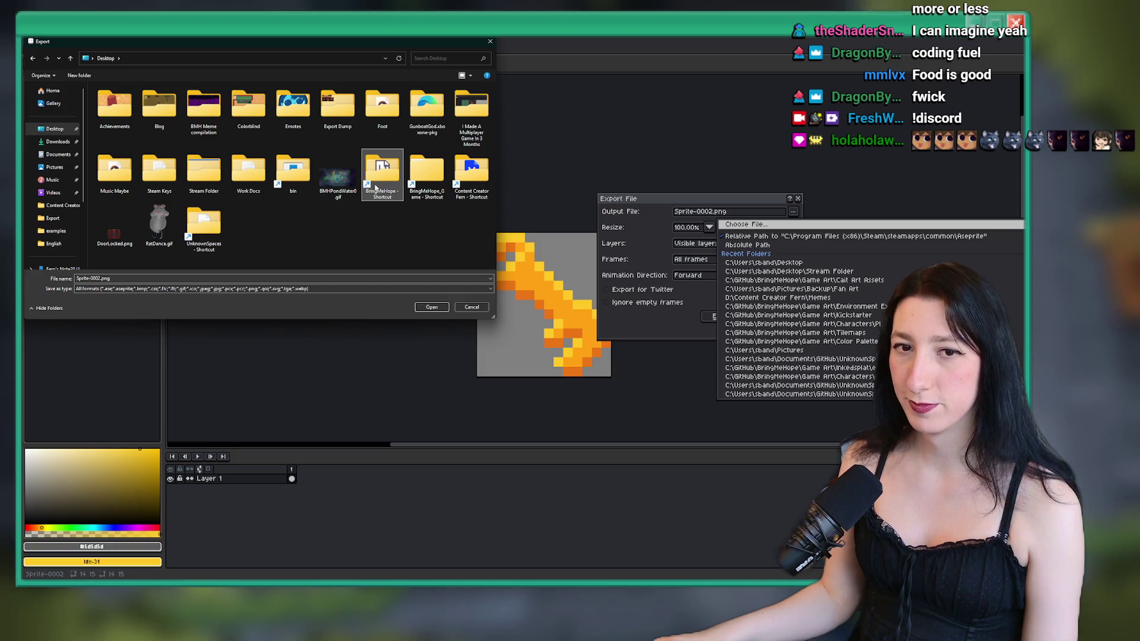
double_click(375, 188)
double_click(176, 138)
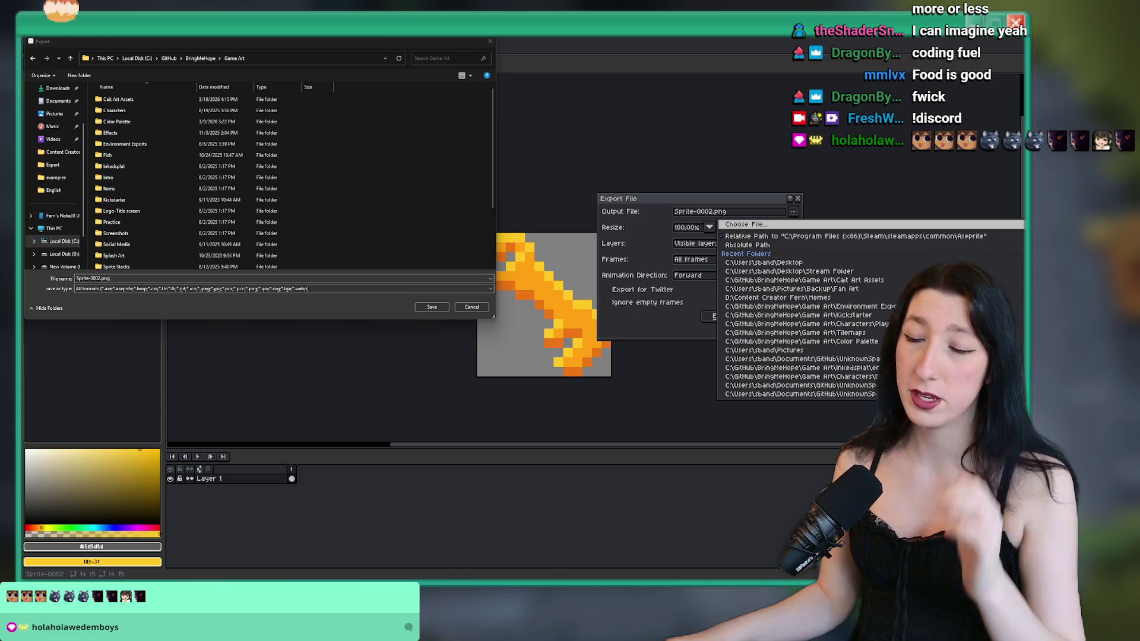
left_click(150, 178)
double_click(150, 179)
left_click(234, 59)
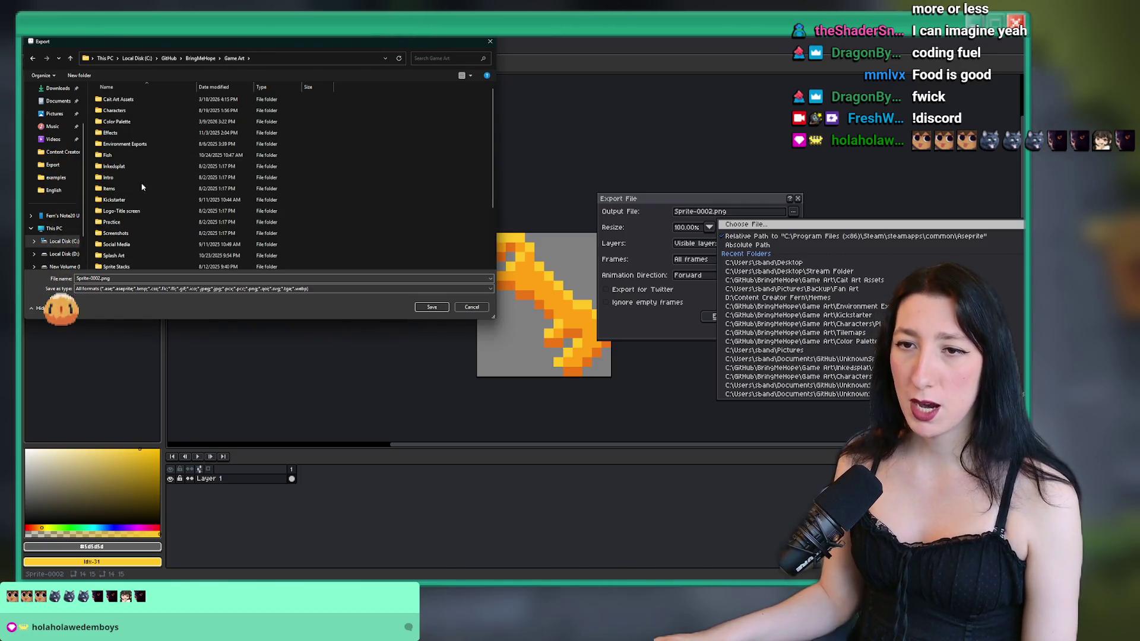
double_click(143, 187)
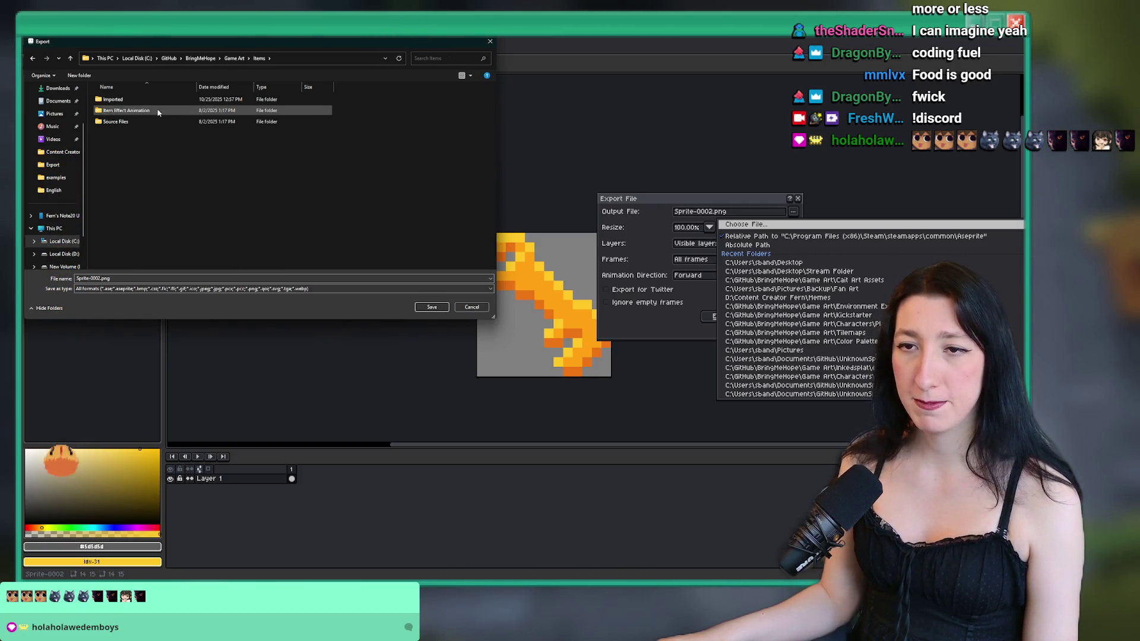
double_click(119, 100)
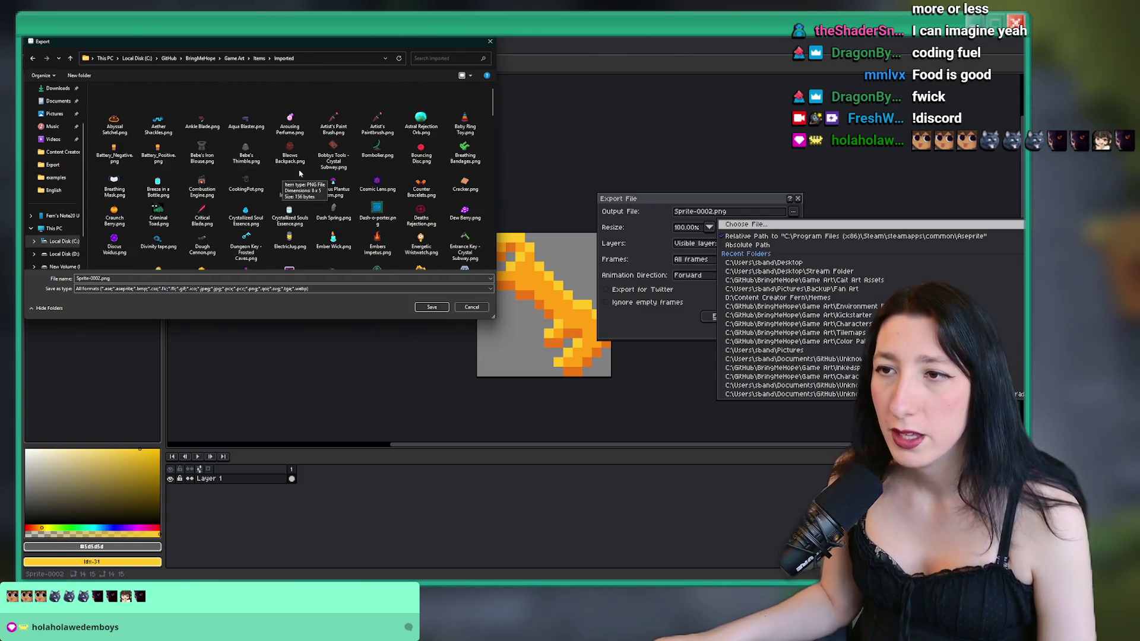
- Name the output 'Gub Gub Colossus Key - Sand City.png' and export the sprite
scroll(296, 174, "down", 15)
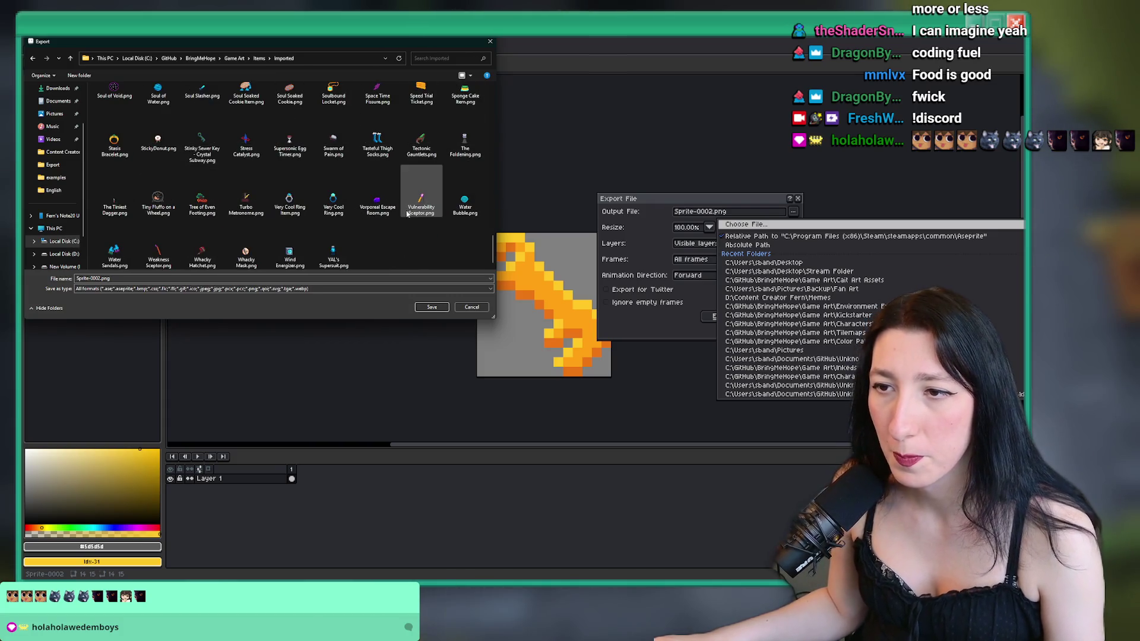
left_click(421, 202)
scroll(386, 217, "up", 1)
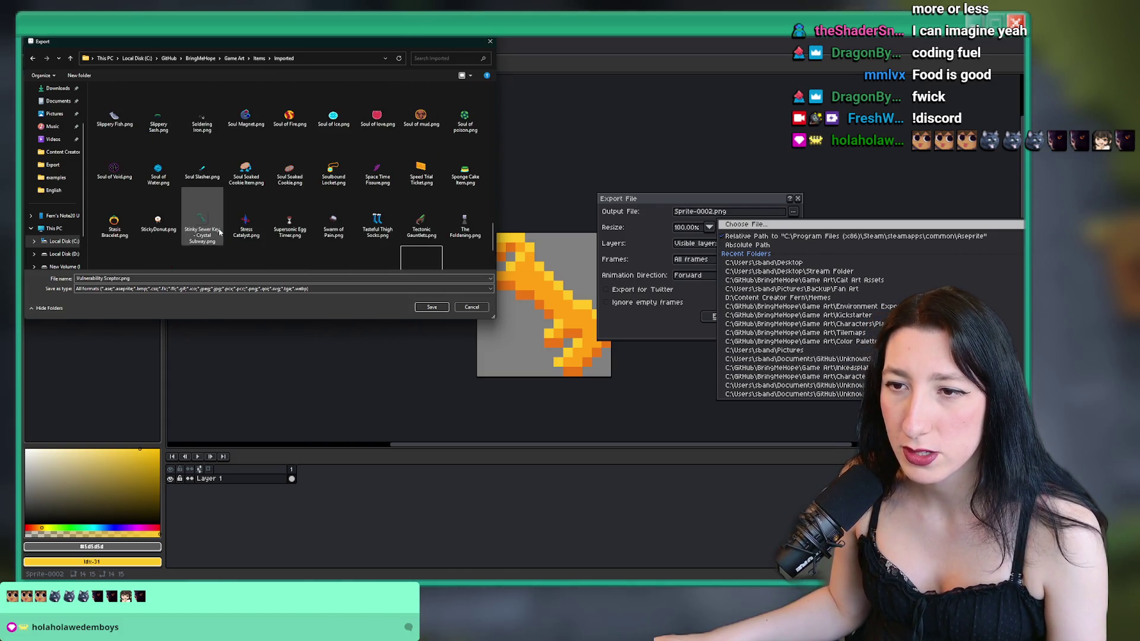
left_click(97, 278)
left_click_drag(148, 278, 74, 280)
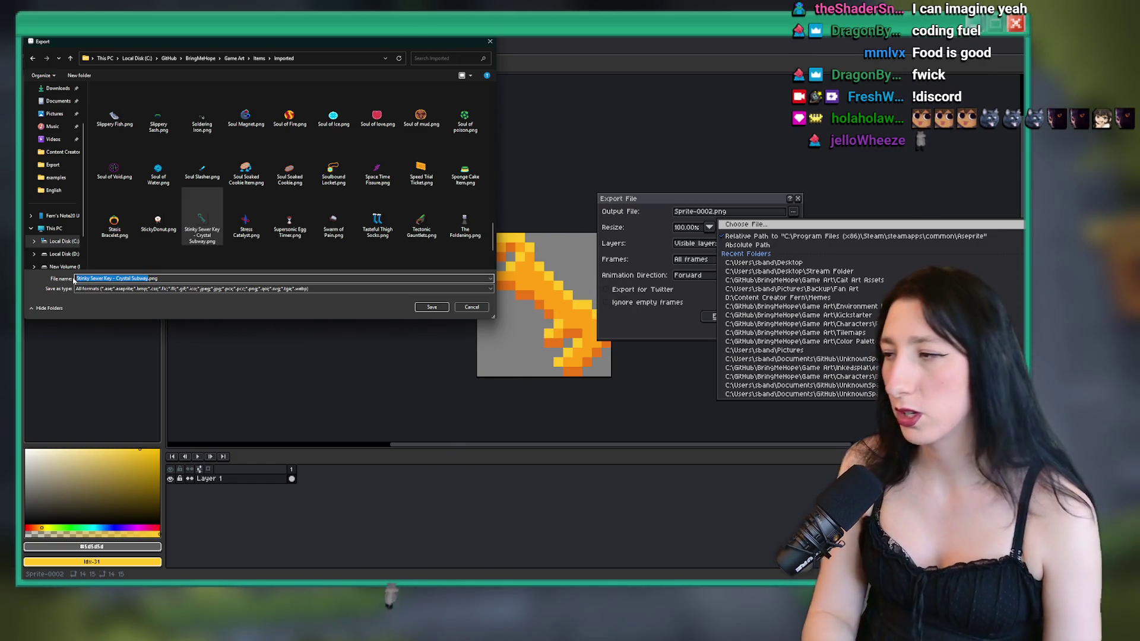
type("Gub Gub Co")
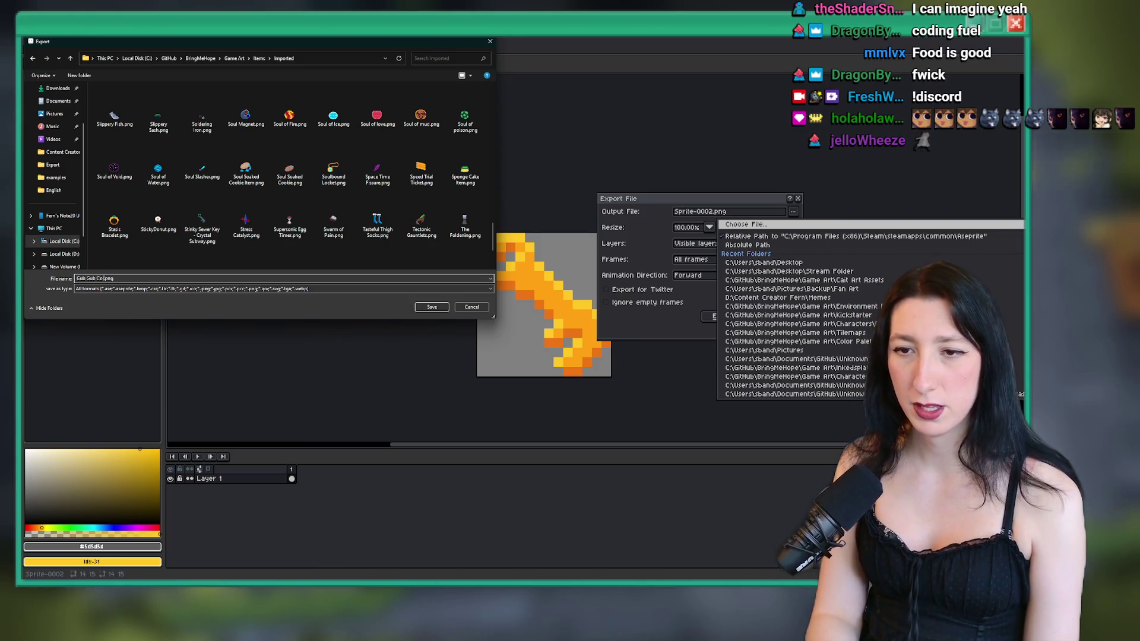
type("lossus - Sa")
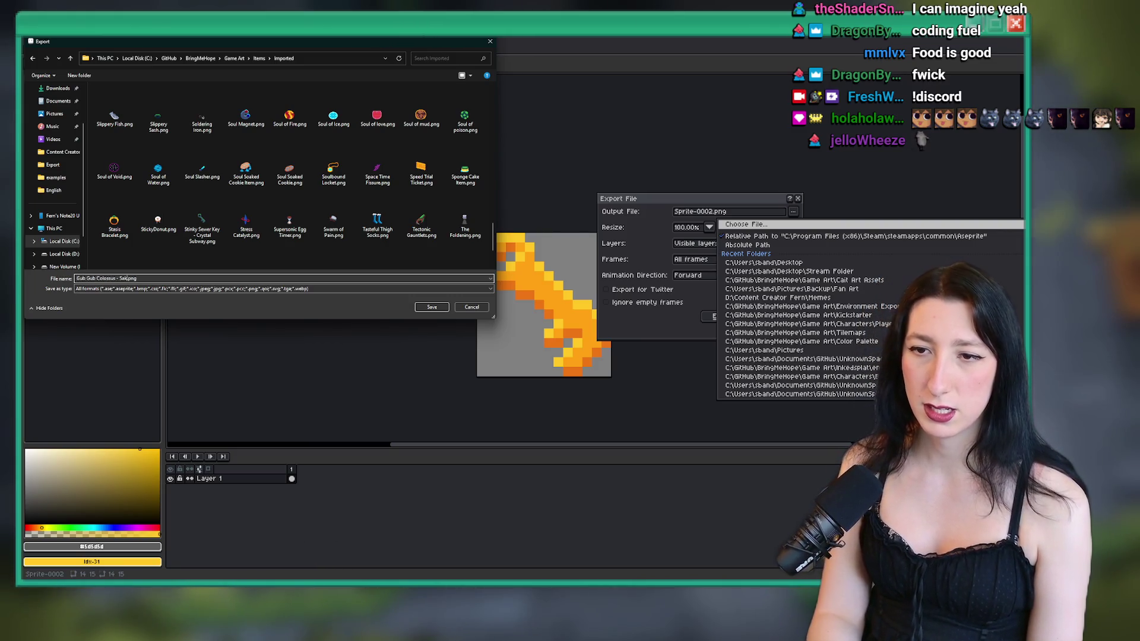
key("BackSpace")
key("BackSpace")
key("BackSpace")
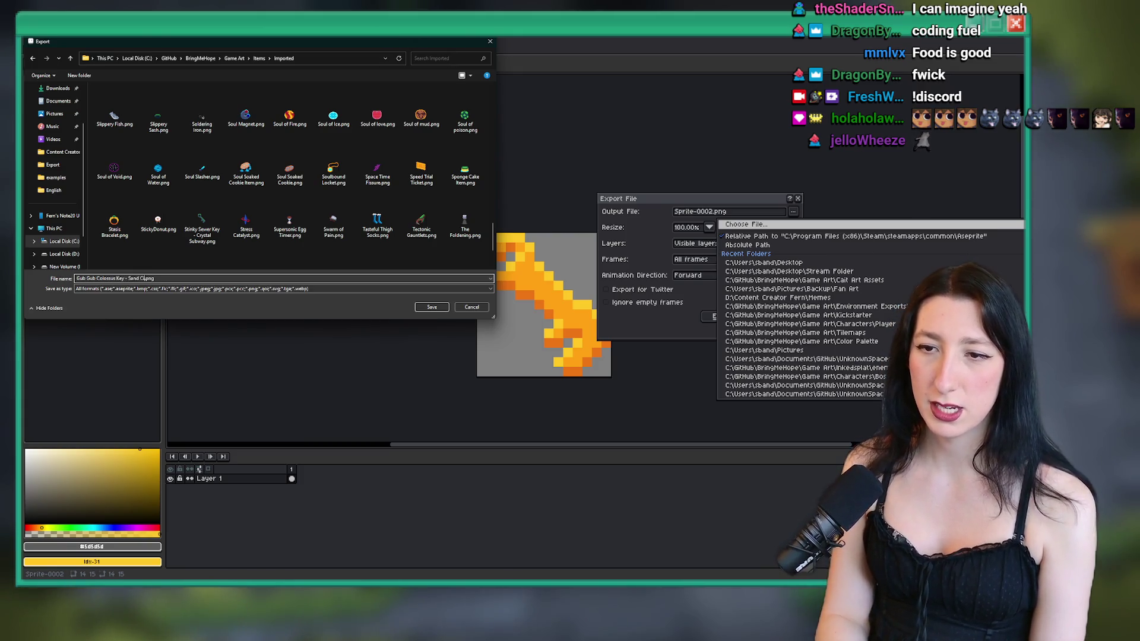
type("ty")
key("Return")
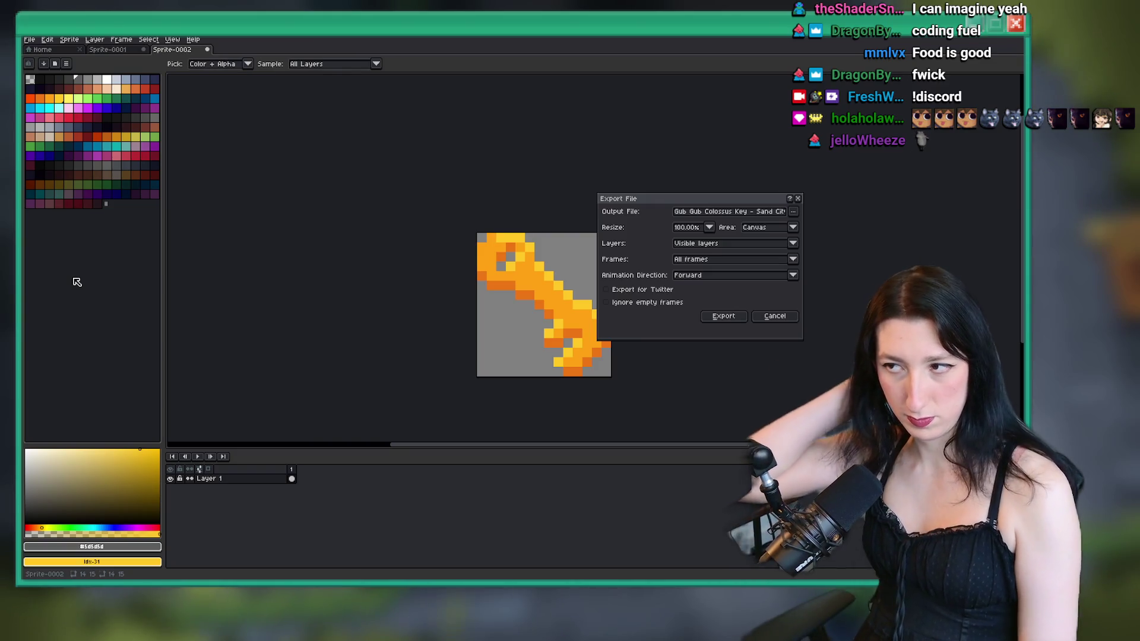
key("Return")
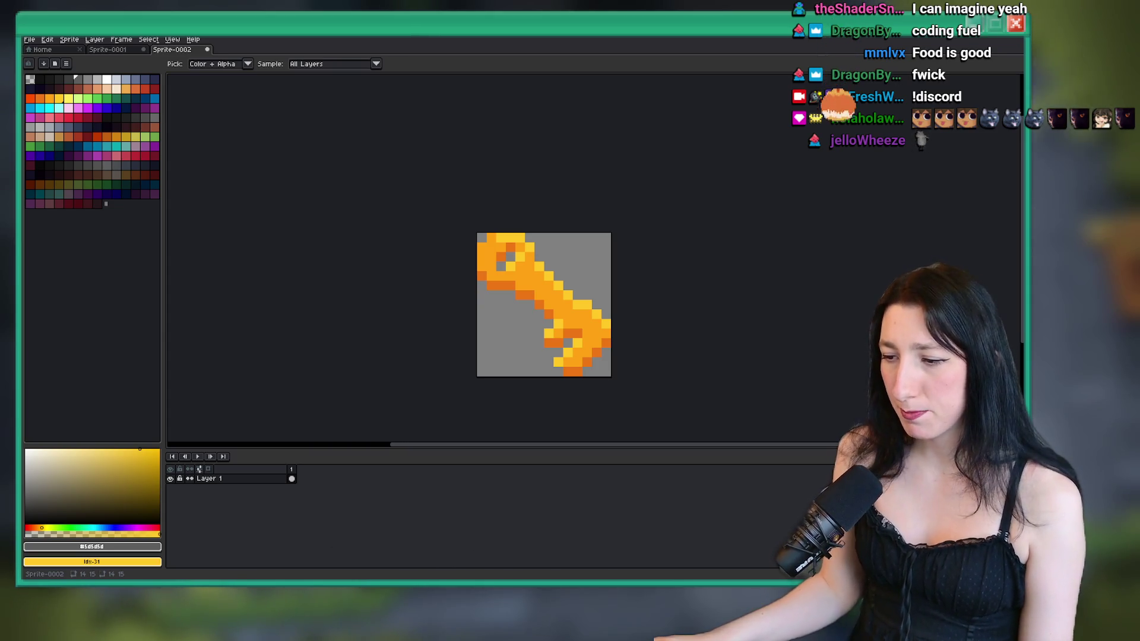
key("alt+Tab")
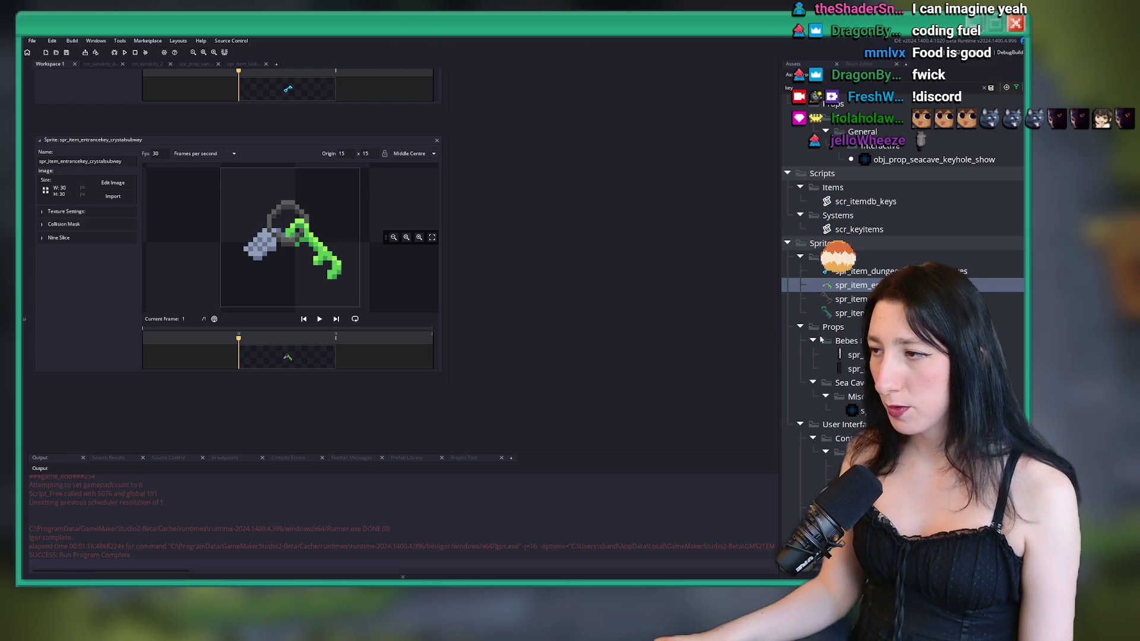
- Duplicate spr_item_lockboxkey, rename the copy spr_item_gubgubcolossuskey_sandcity, and open it
left_click(861, 300)
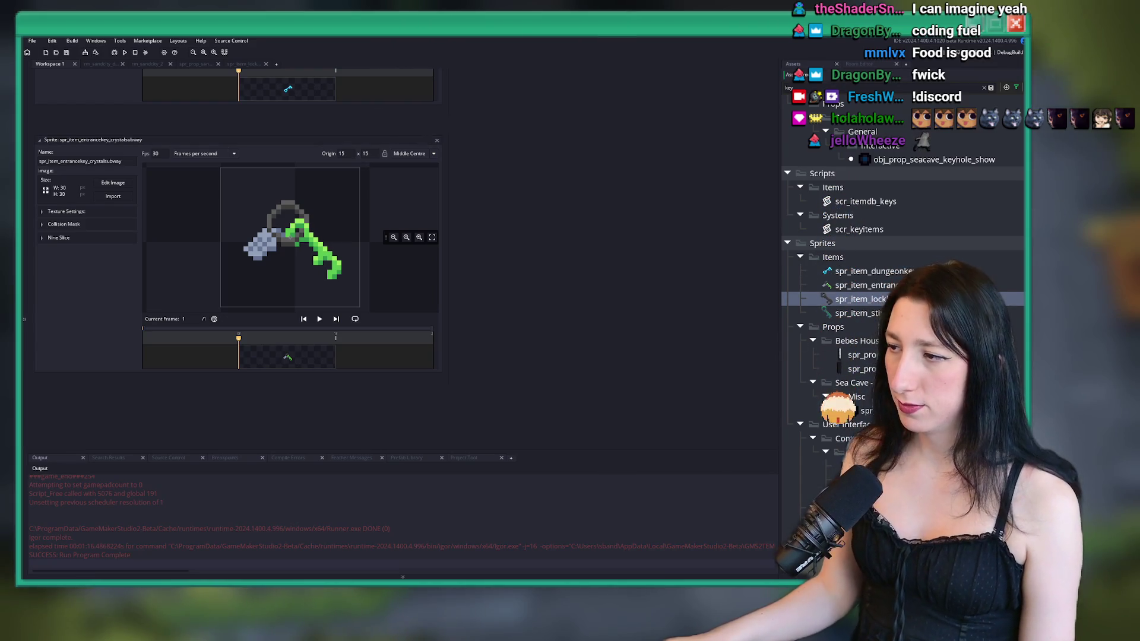
key("ctrl+d")
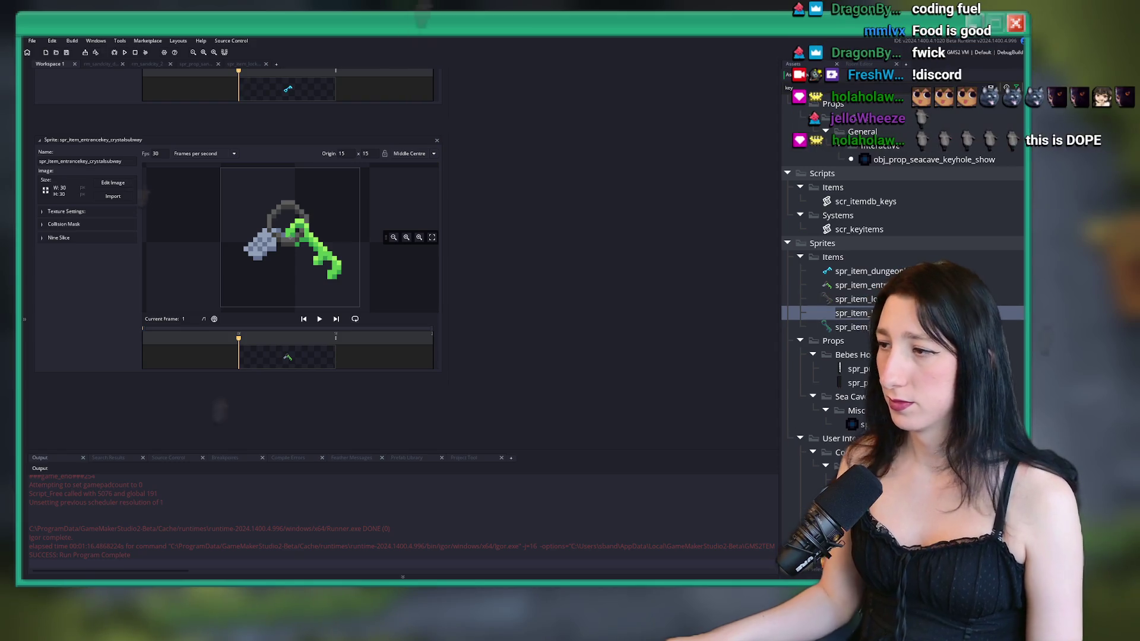
type("gub")
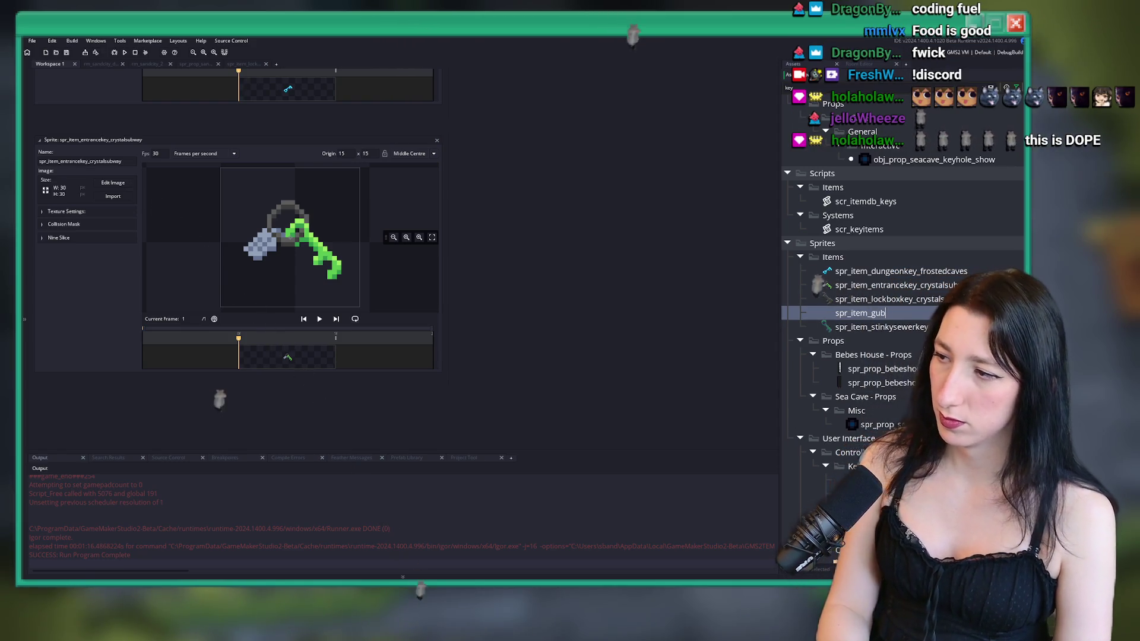
type("gubcolossus")
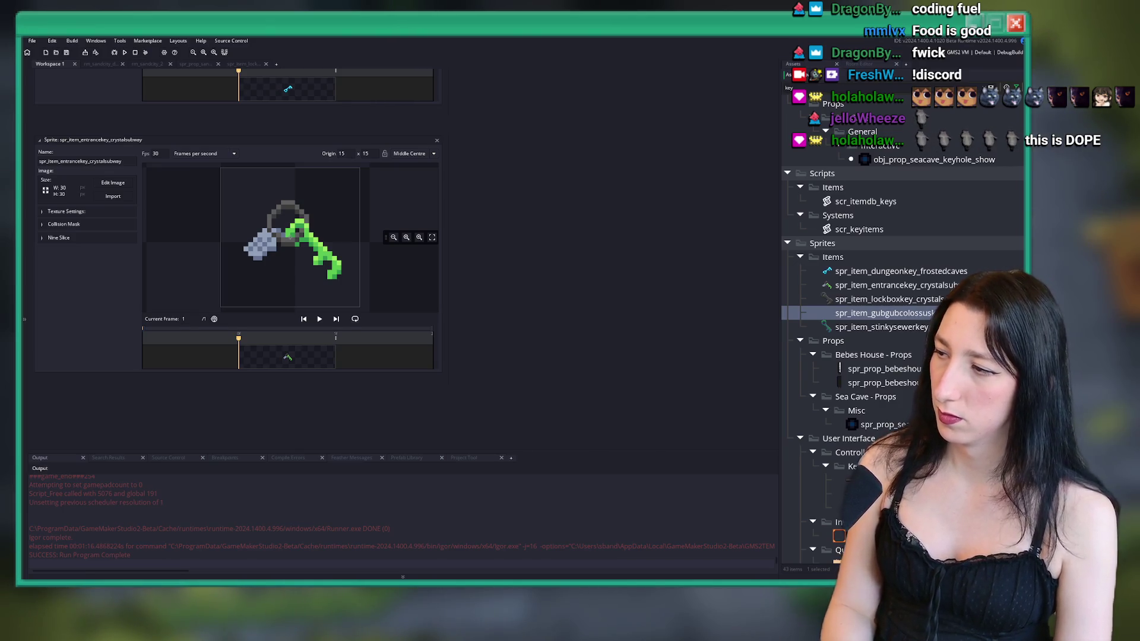
key("Return")
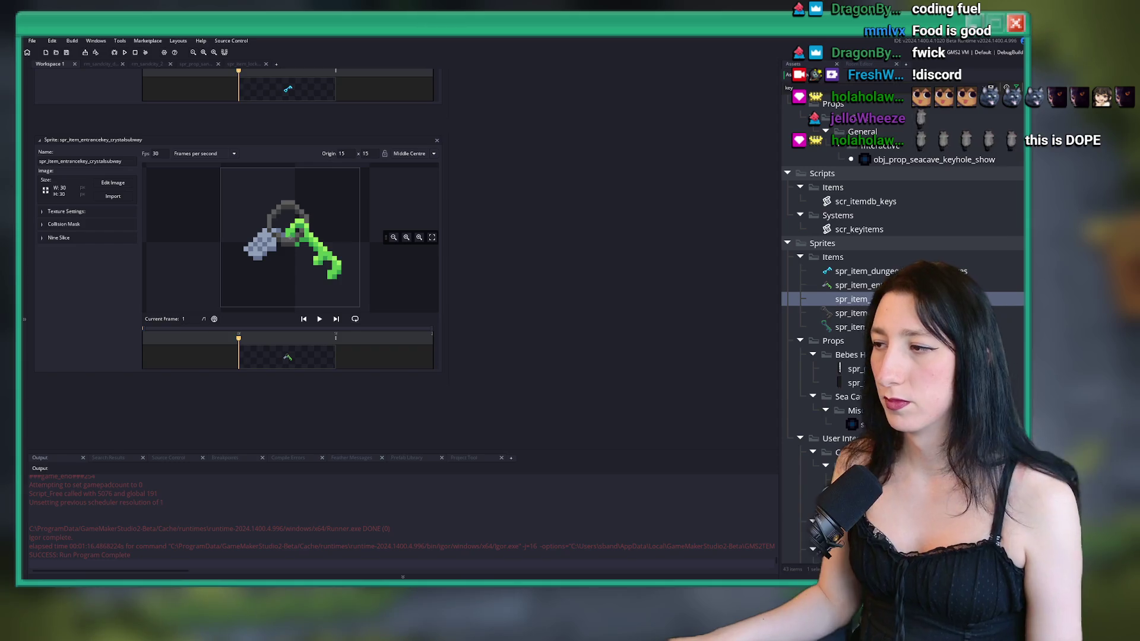
key("Return")
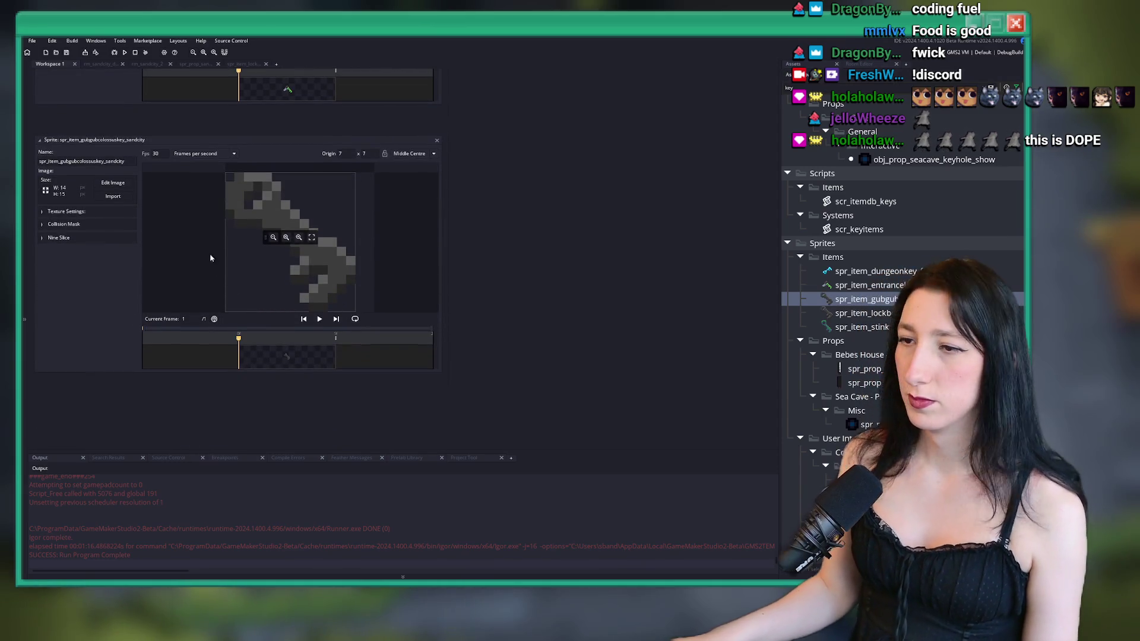
left_click(112, 196)
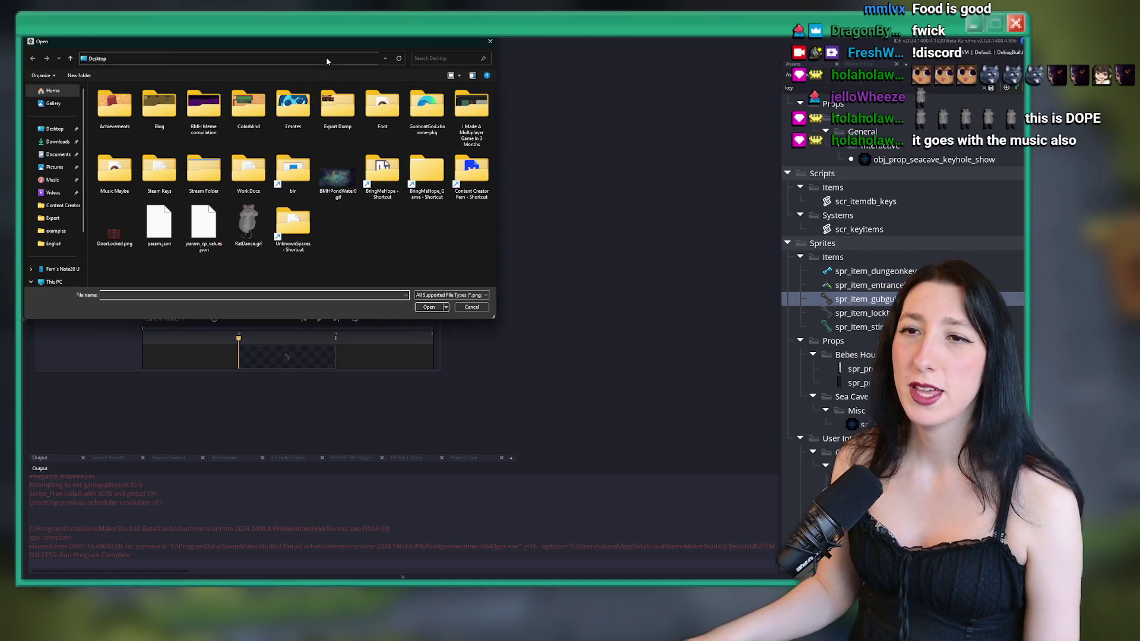
- Browse the import dialog to the Game Art > Items > Imported folder
key("alt+d")
type("spr_item_gubgubcolossuskey_sandcity")
key("Escape")
double_click(404, 181)
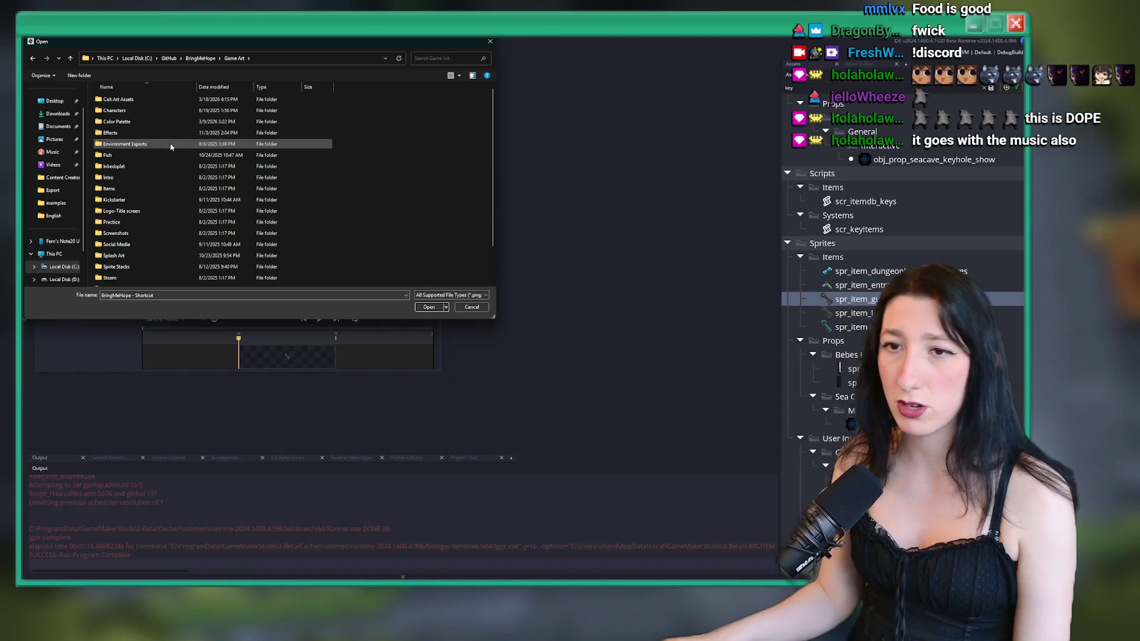
double_click(115, 189)
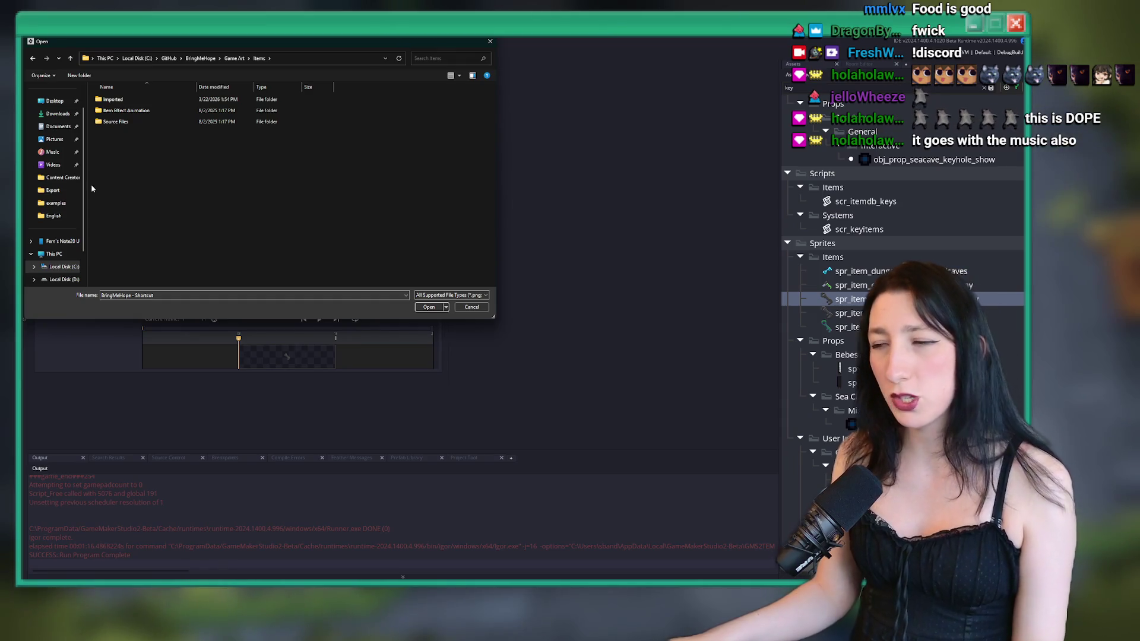
double_click(243, 104)
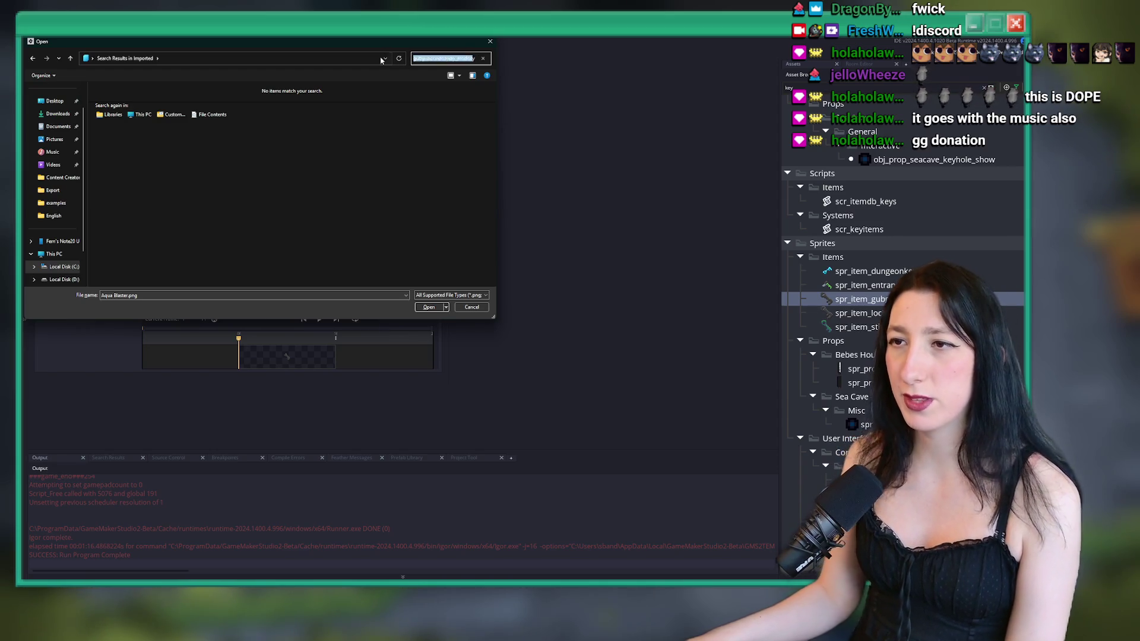
- Import the Gub Gub Colossus Key PNG, replacing the sprite's grey image
key("BackSpace")
left_click(378, 109)
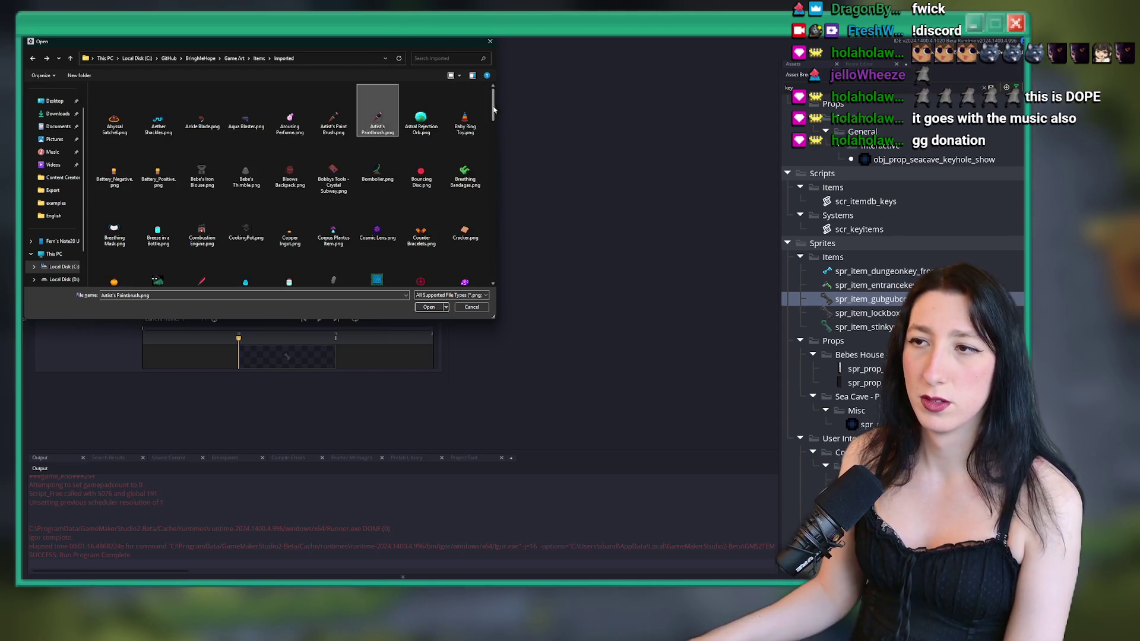
left_click_drag(493, 110, 494, 265)
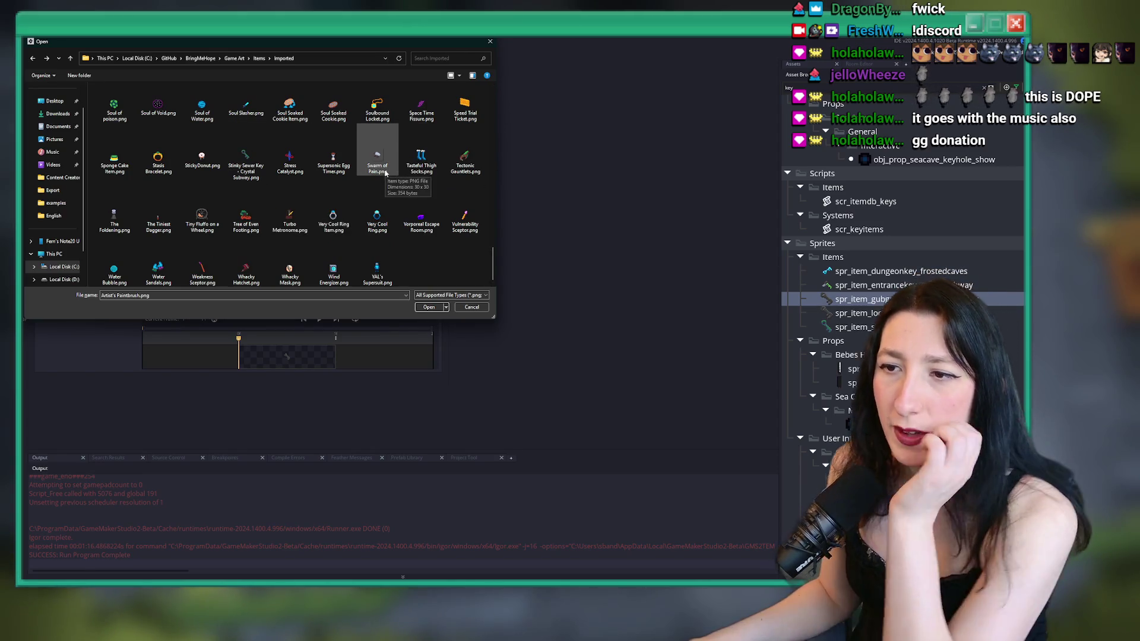
scroll(375, 157, "up", 3)
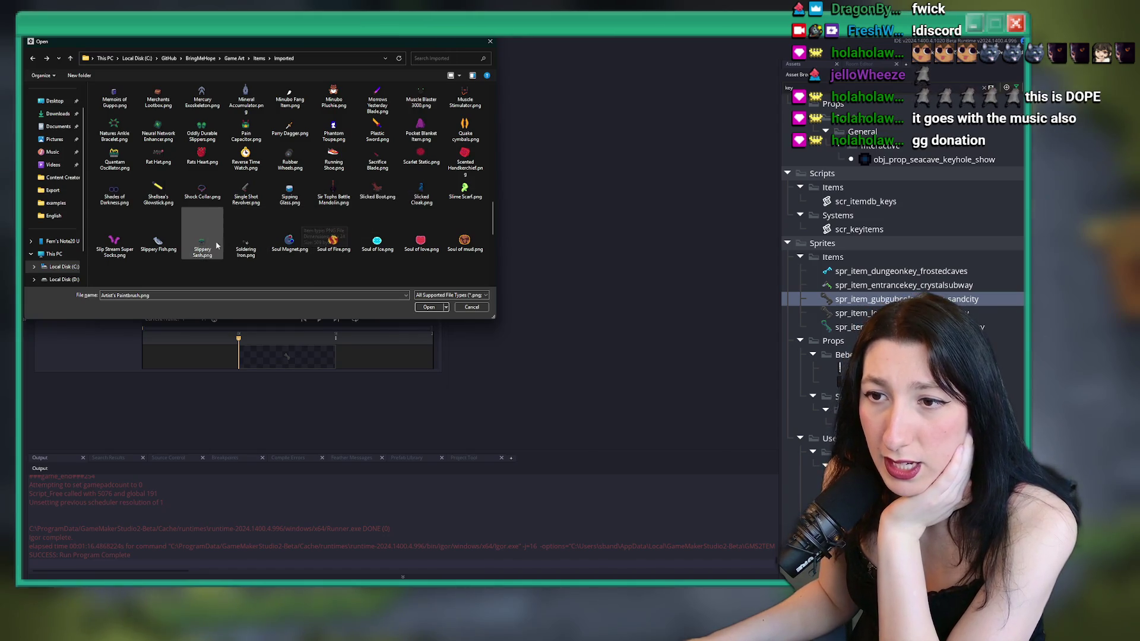
scroll(439, 184, "up", 5)
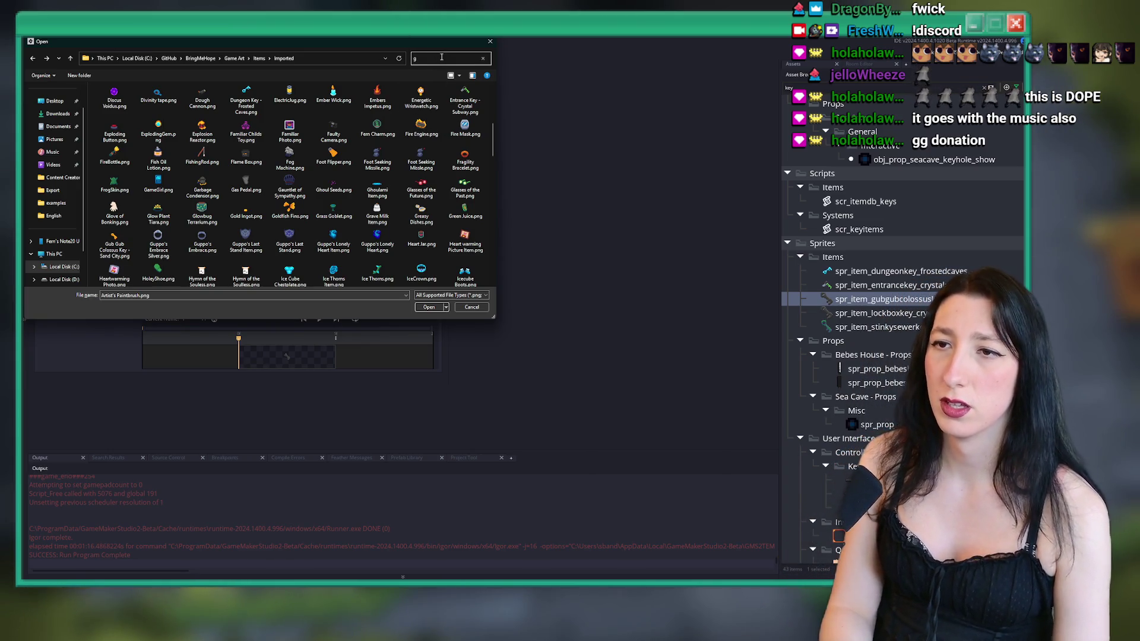
double_click(127, 107)
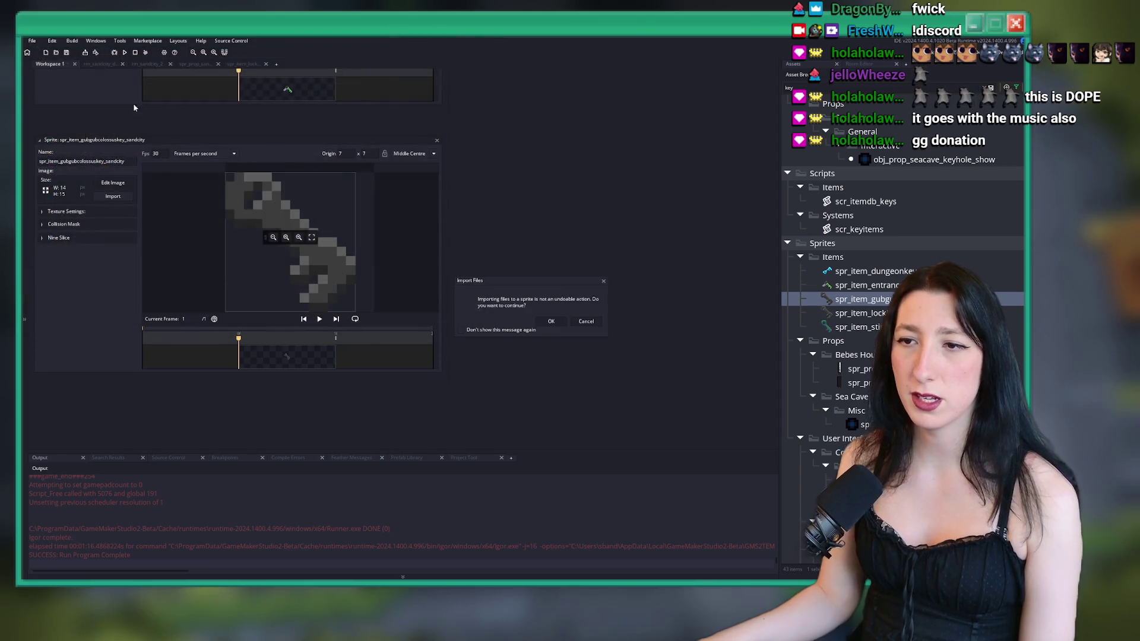
left_click(551, 322)
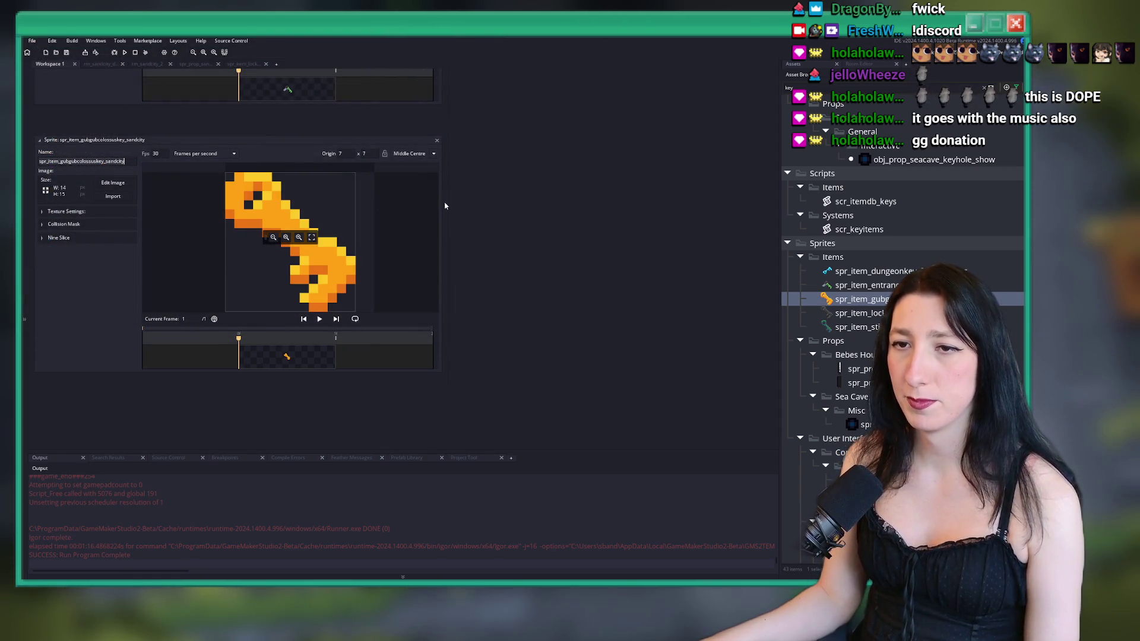
- Find where spr_item_lockboxkey is used and open the keys script full-size
left_click(851, 313)
key("ctrl+shift+f")
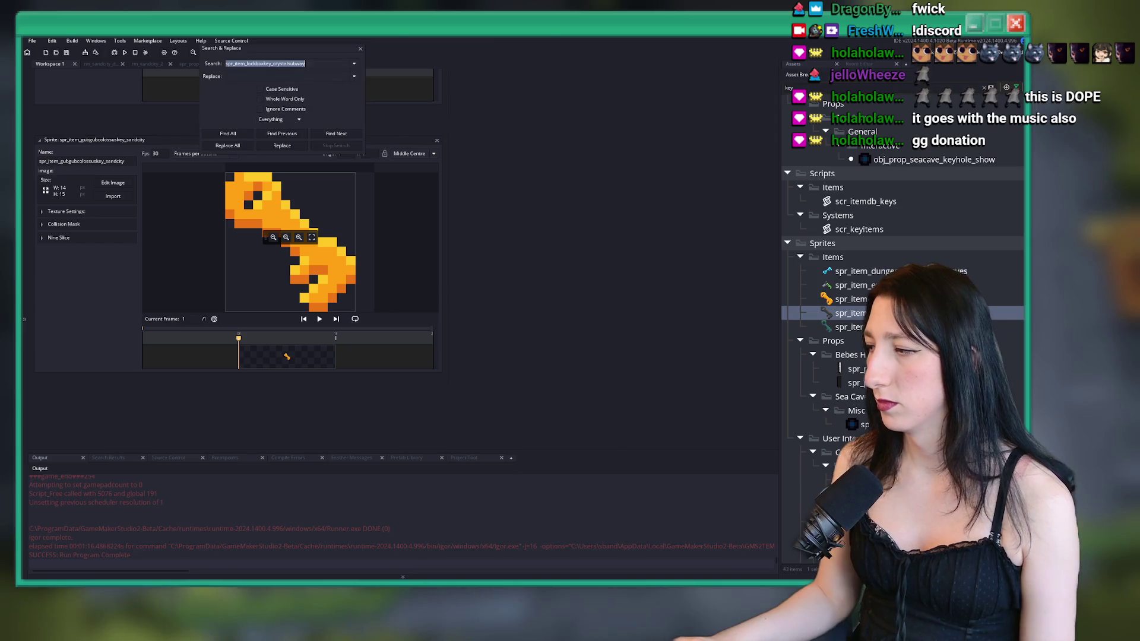
key("Return")
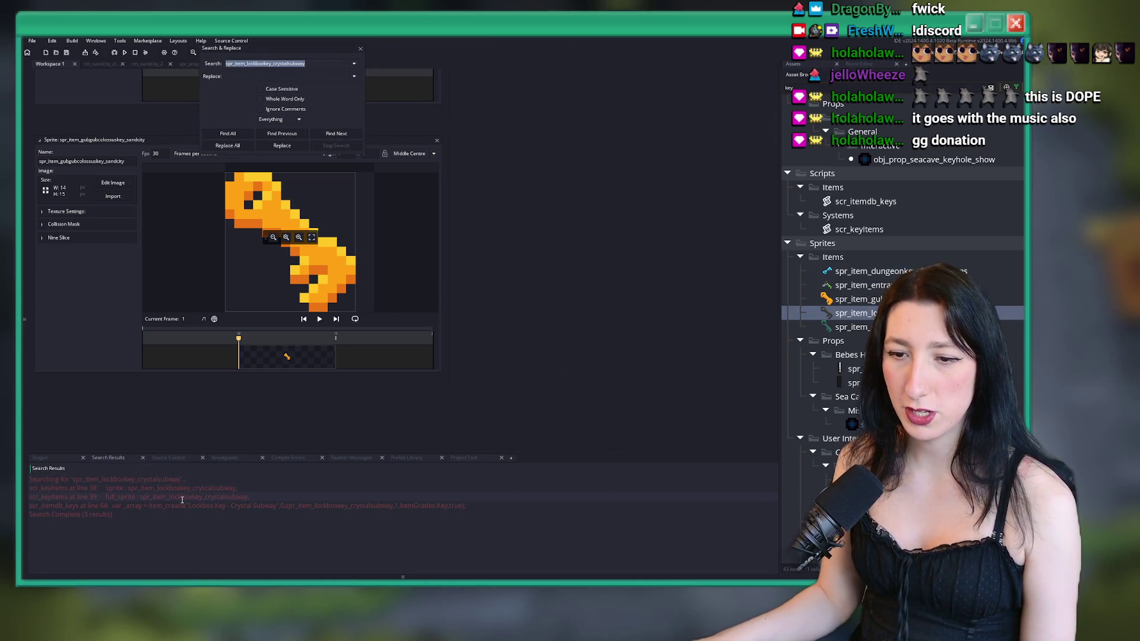
double_click(186, 504)
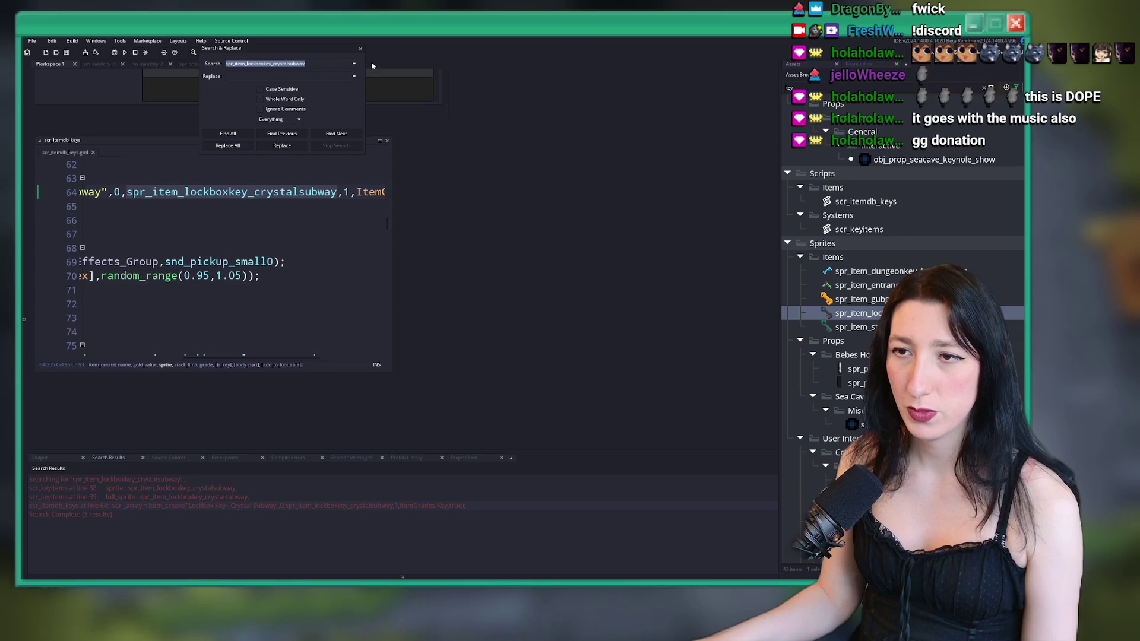
key("Escape")
left_click(379, 141)
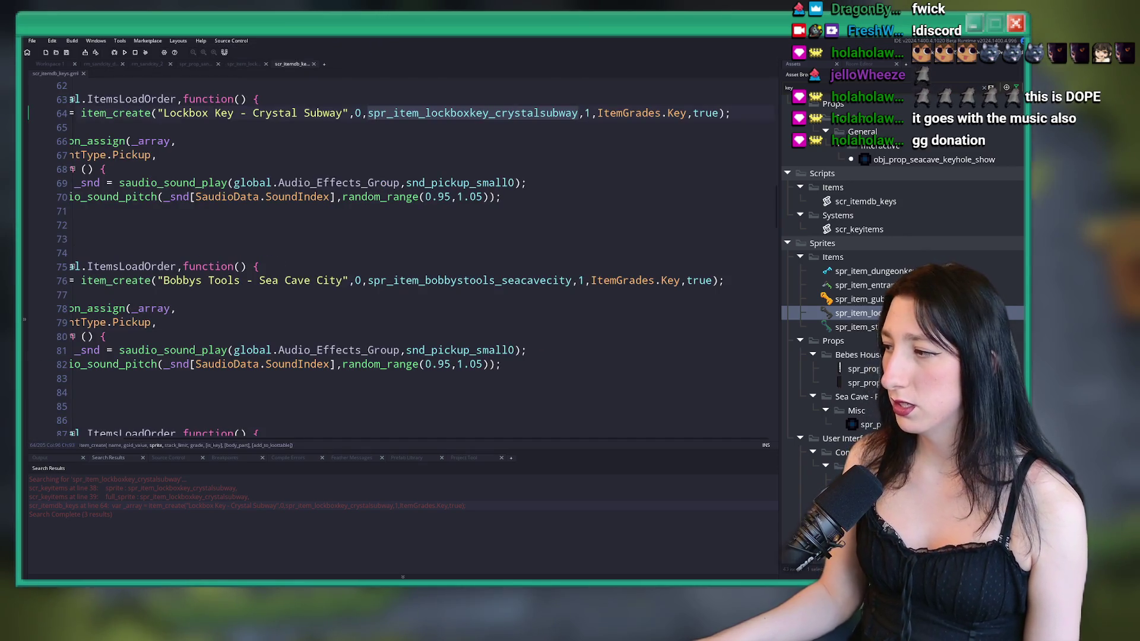
left_click(285, 182)
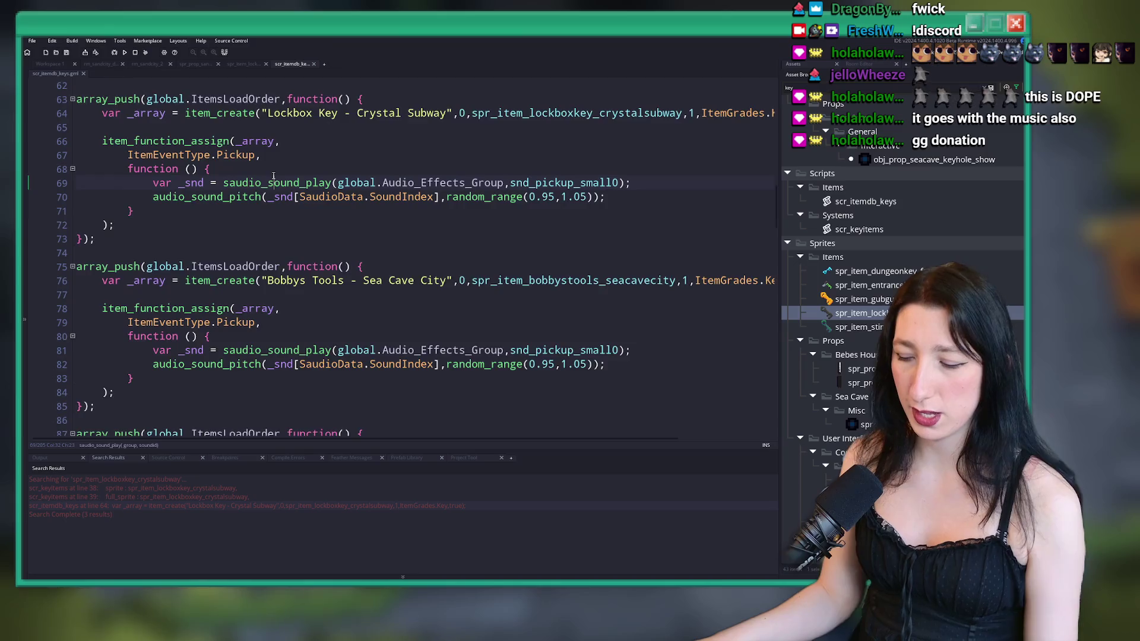
key("F12")
scroll(195, 276, "up", 1)
mouse_move(100, 319)
left_mouse_down()
mouse_move(178, 276)
mouse_move(234, 147)
left_mouse_up()
- Copy the Lockbox Key item_create block into a new entry below it
key("ctrl+d")
key("ctrl+z")
scroll(249, 226, "down", 15)
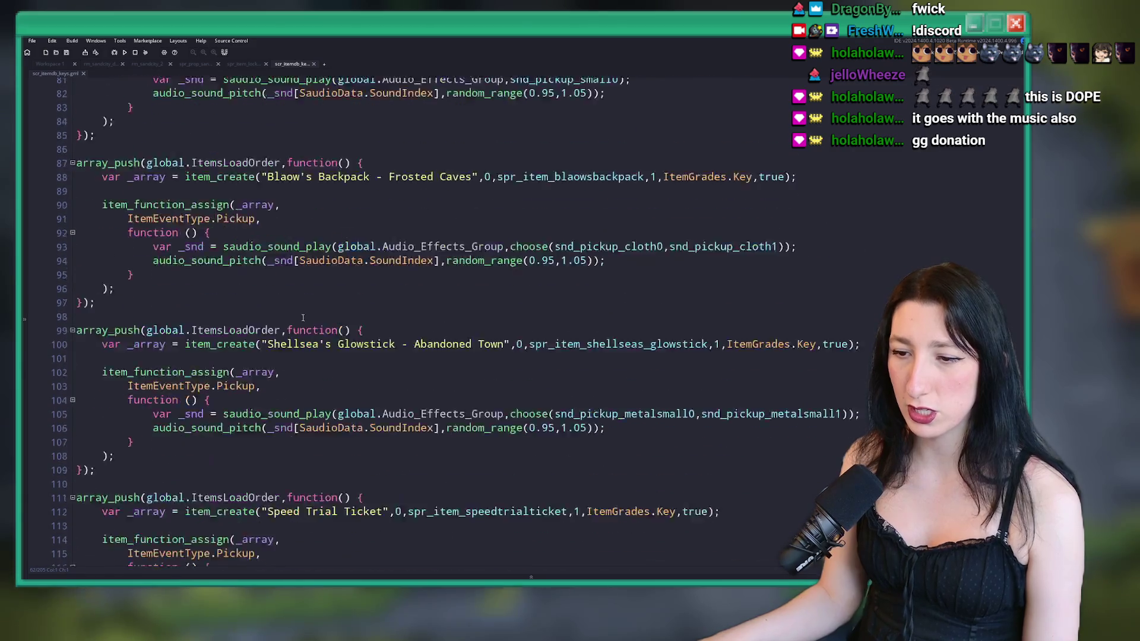
scroll(266, 302, "up", 10)
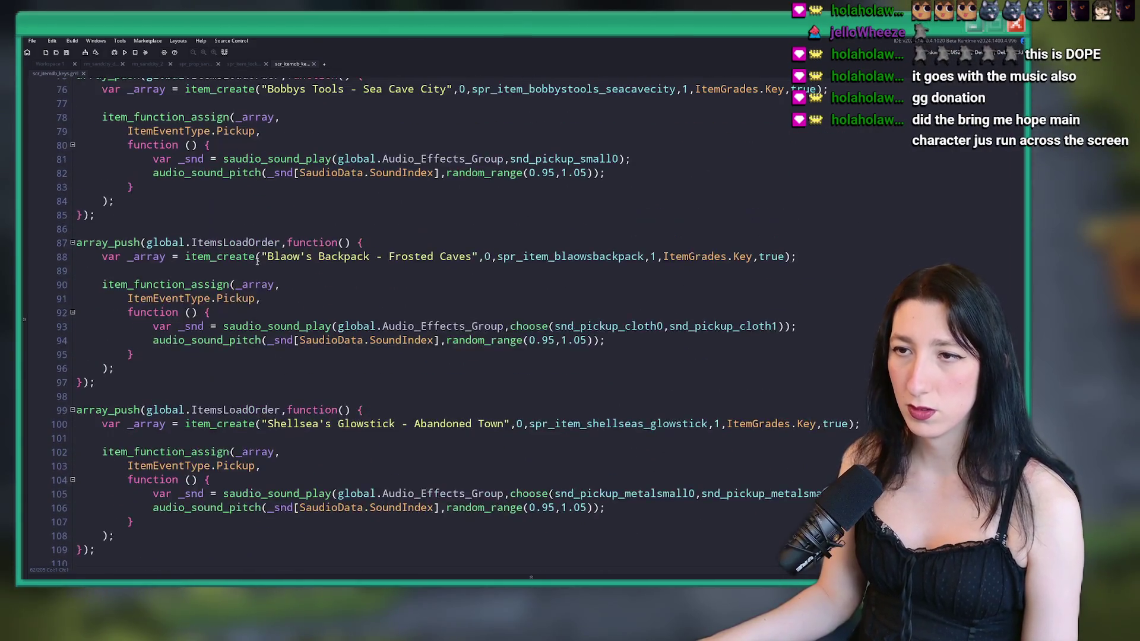
scroll(261, 230, "down", 3)
scroll(261, 230, "up", 6)
left_click_drag(98, 201, 77, 80)
key("ctrl+d")
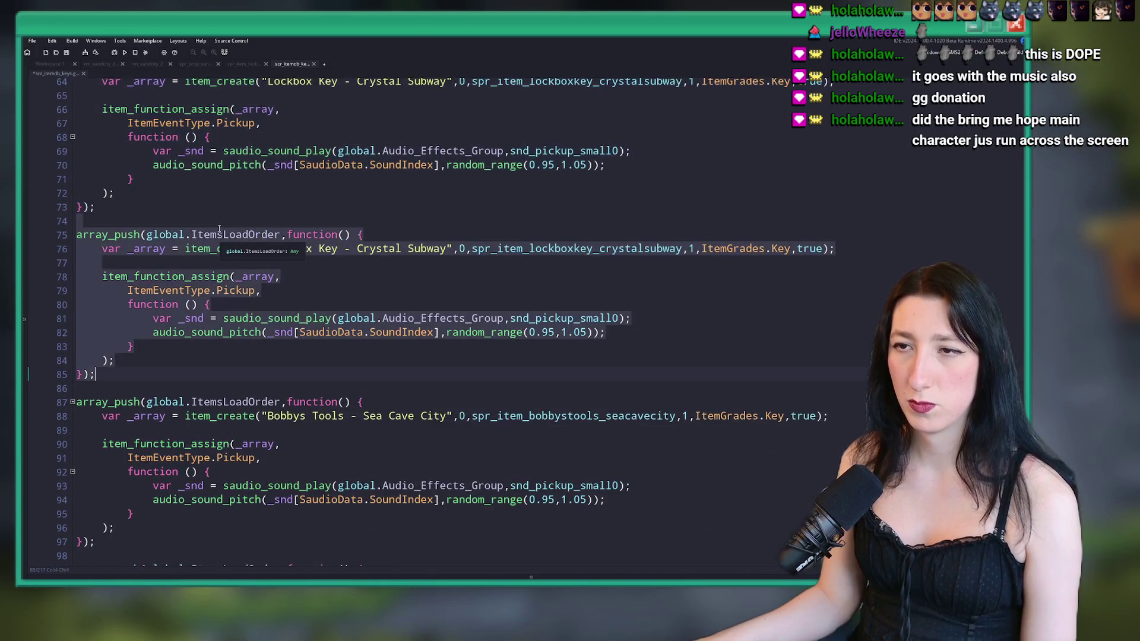
scroll(302, 263, "up", 1)
left_click(302, 264)
type("spr_item_gubgubcolossuskey_sandcity")
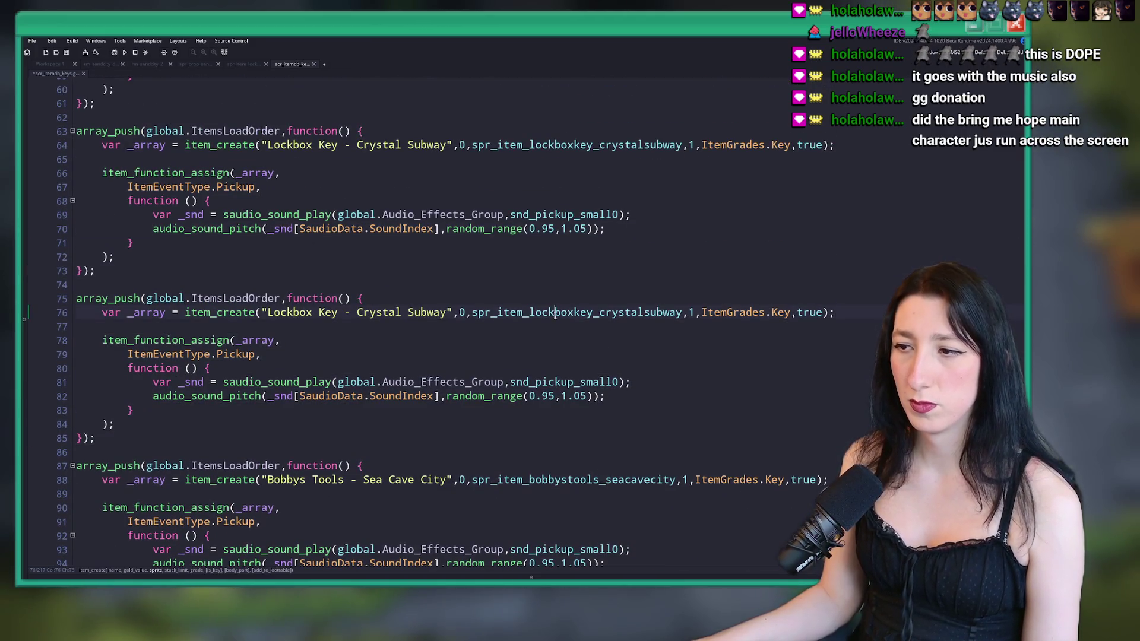
- Set the copy to the gub gub sprite and 'Gub Gub Colossus Key - Sand City', then save
double_click(556, 313)
type("spr_item_gubgubcolossuskey_sandcity")
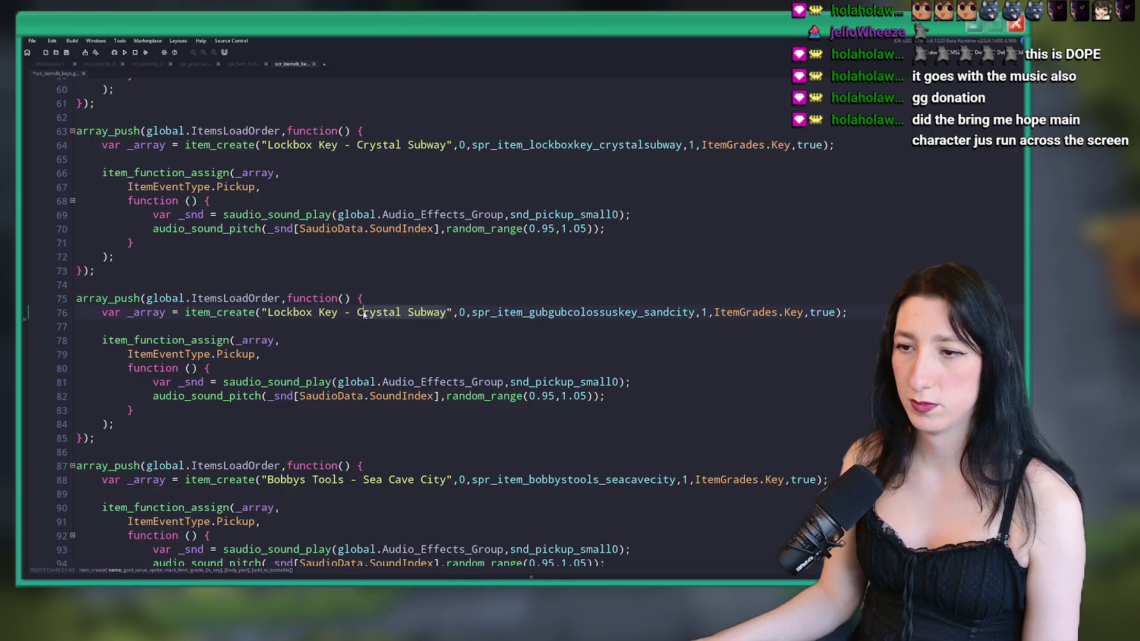
left_click_drag(364, 315, 357, 314)
type("Sand City")
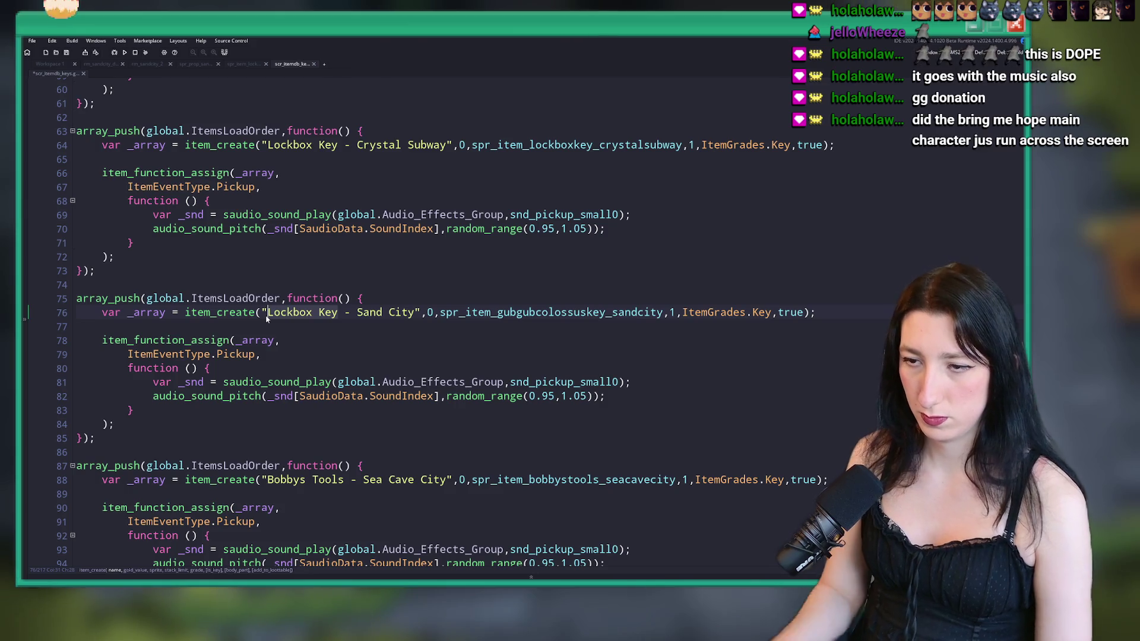
type("Gub Gub Coloss")
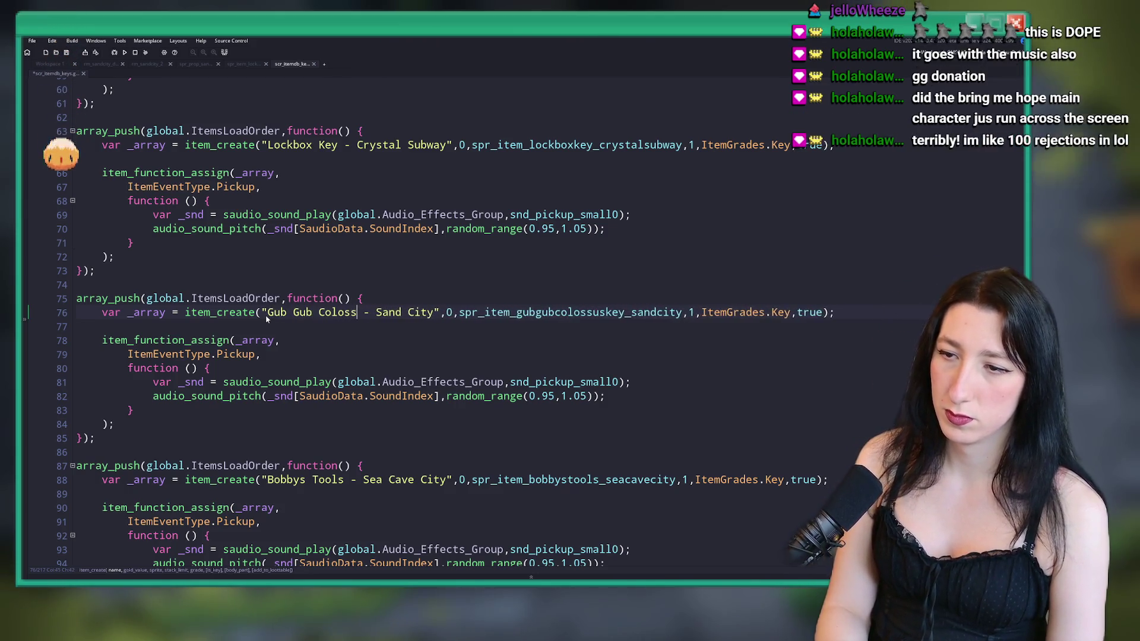
type("us Key")
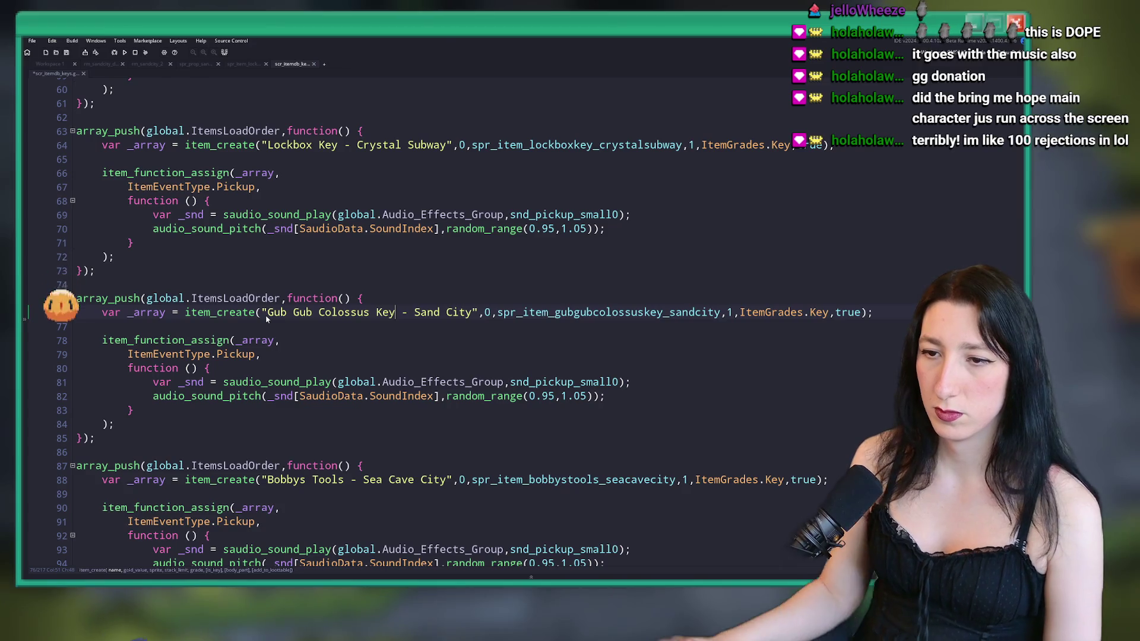
left_click(473, 313)
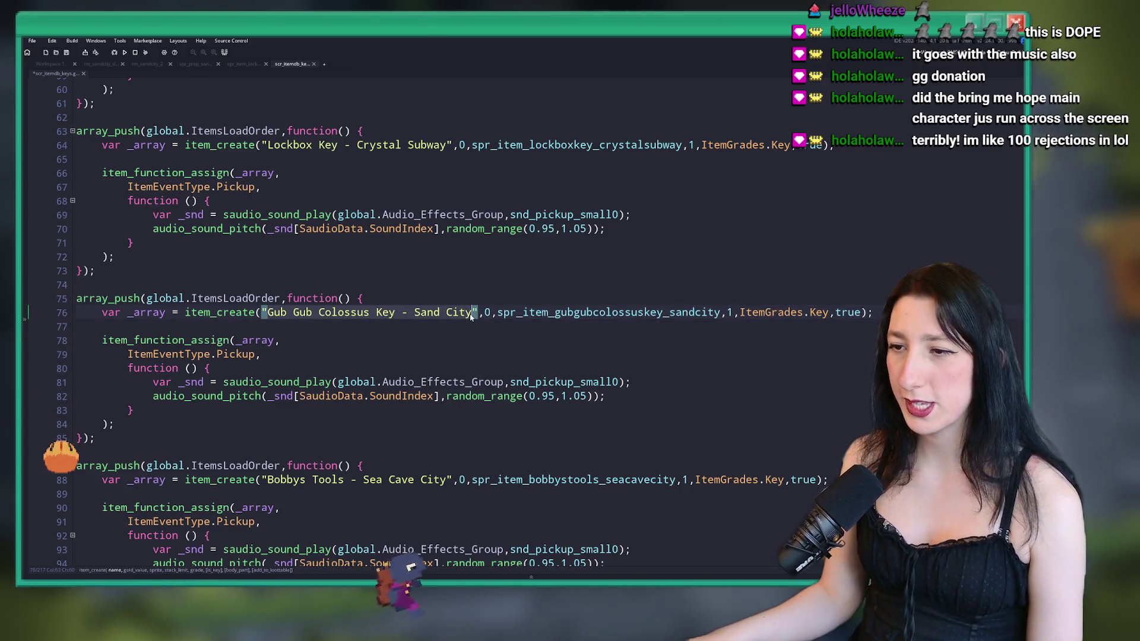
key("ctrl+s")
- Open the Items localization CSV in Excel from its folder
mouse_move(462, 579)
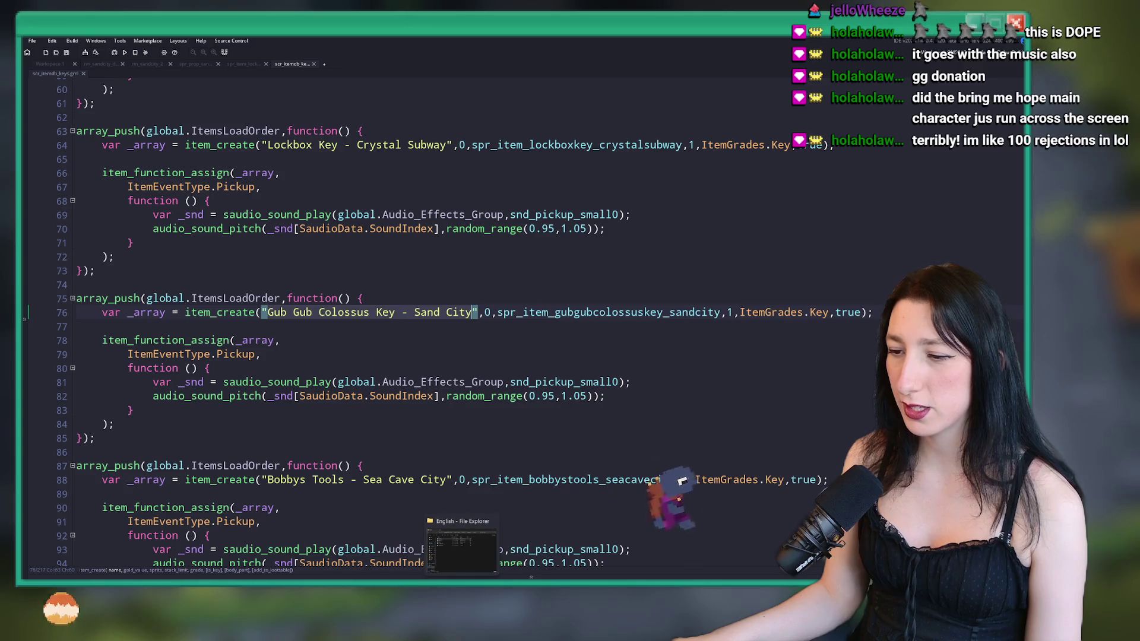
left_click(462, 549)
double_click(432, 168)
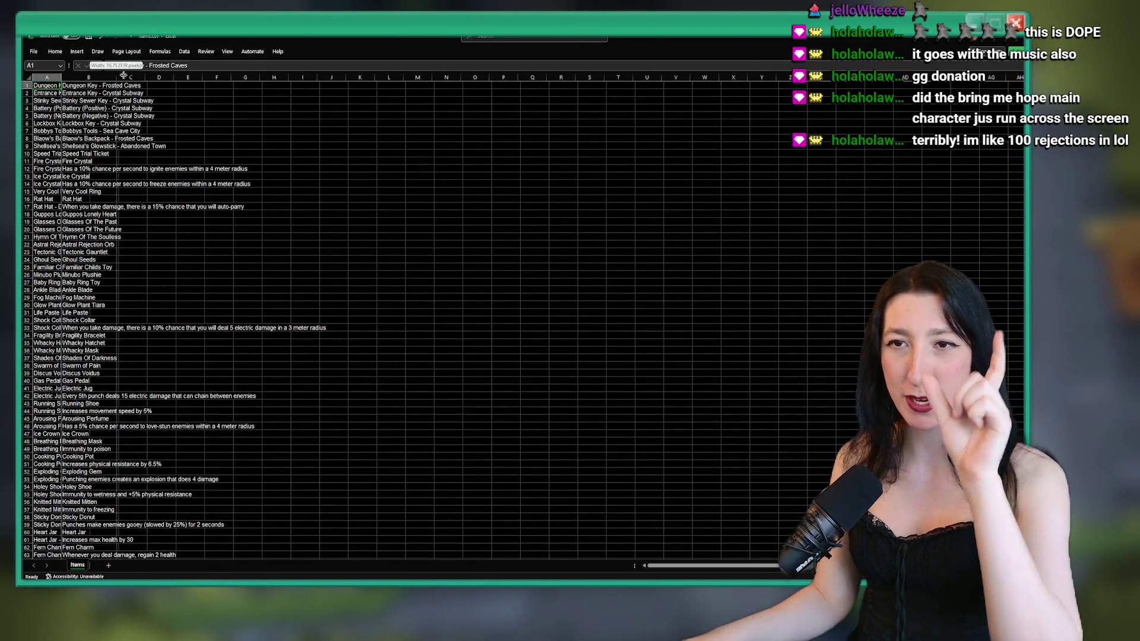
- Widen the Items sheet column and scroll to the end of the entries
left_click_drag(89, 78, 180, 77)
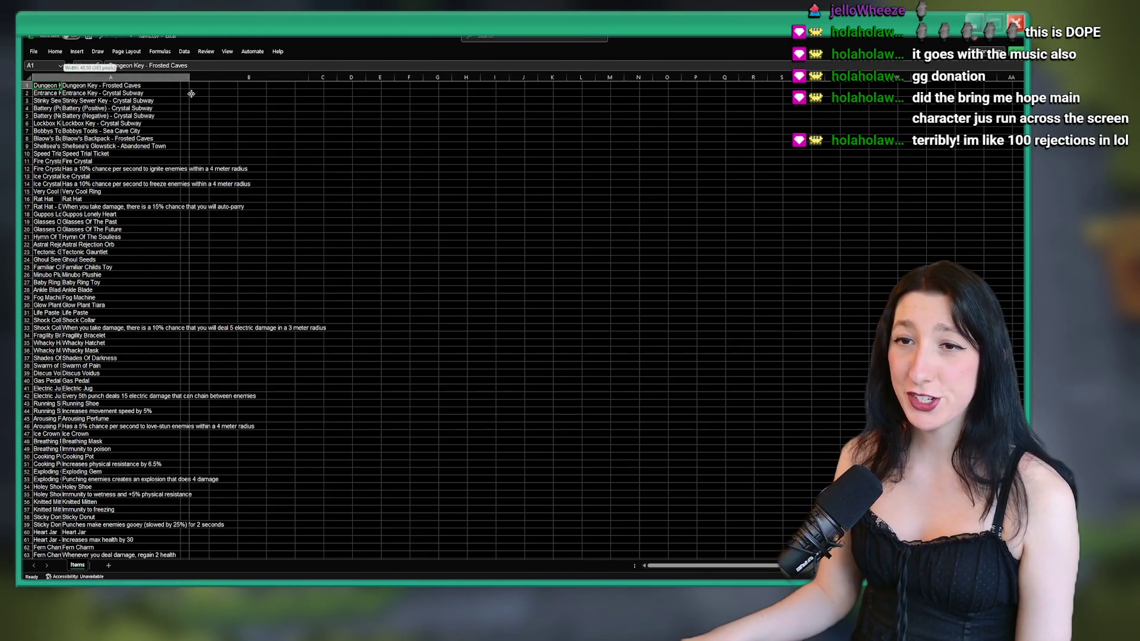
scroll(89, 333, "down", 20)
scroll(91, 318, "up", 3, "ctrl")
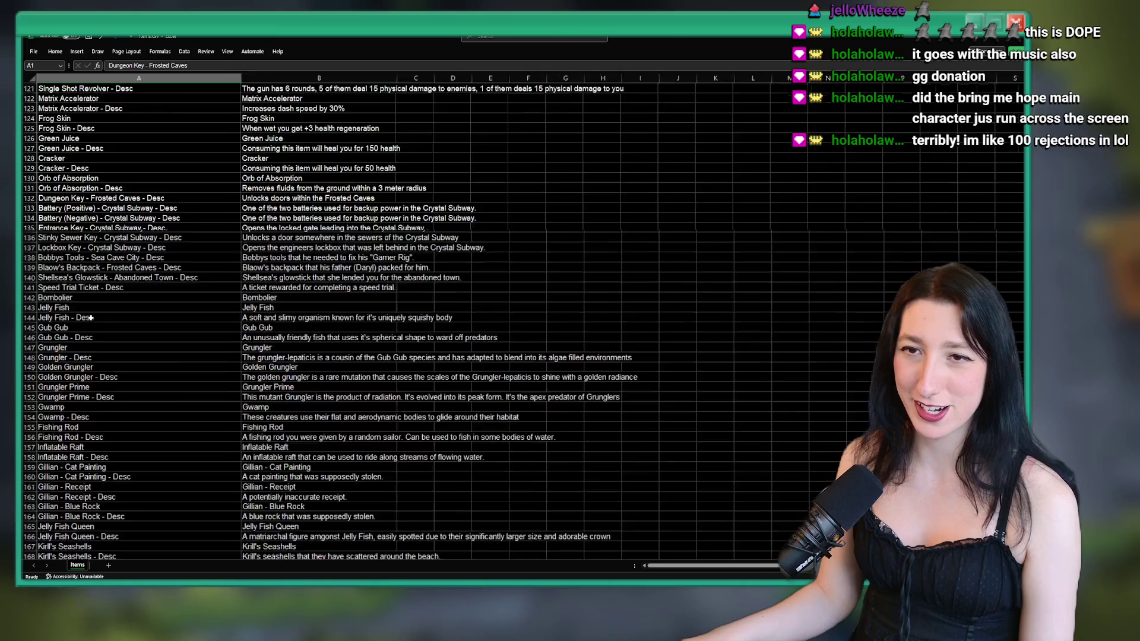
scroll(90, 318, "down", 3)
scroll(91, 318, "down", 10)
scroll(92, 303, "up", 8)
scroll(93, 289, "down", 11)
scroll(93, 289, "up", 2, "ctrl")
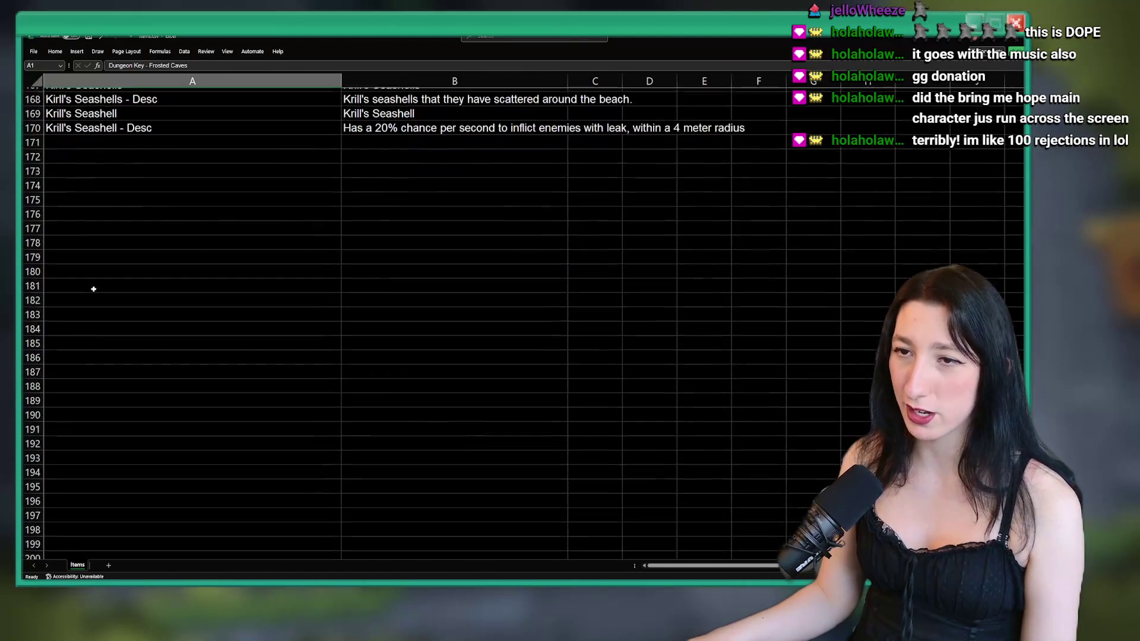
scroll(93, 289, "up", 2)
- Paste the new key item name into cell A171, then undo it
left_click(152, 224)
type("Gub Gub Colossus Key - Sand City")
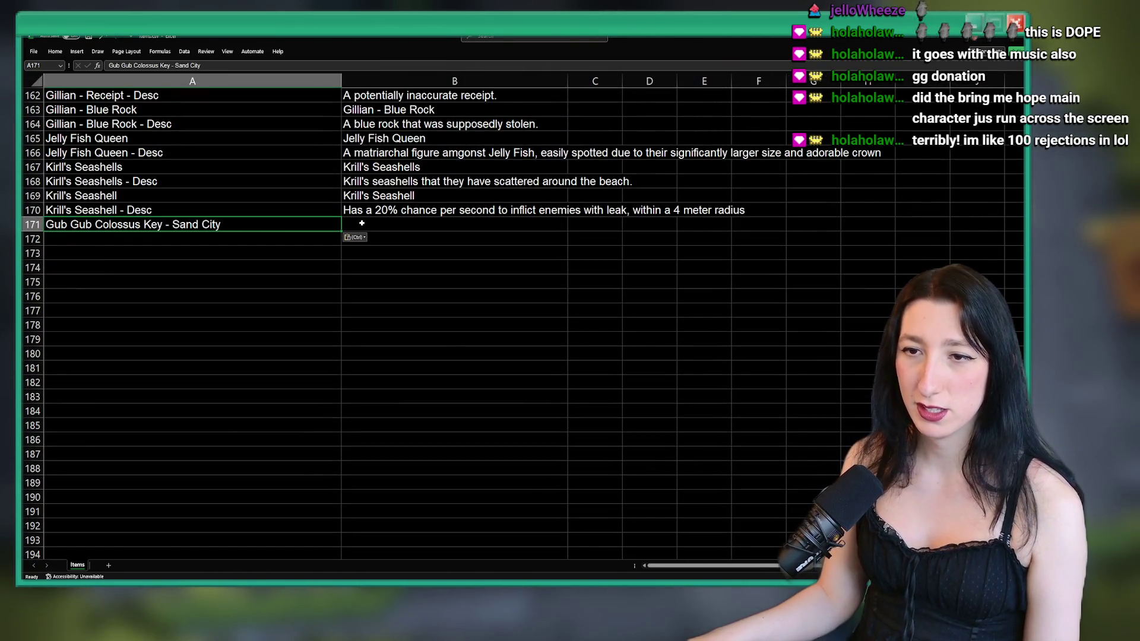
scroll(256, 226, "down", 2, "ctrl")
key("ctrl+z")
- Return to the GameMaker keys script and place the caret in the code
key("alt+Tab")
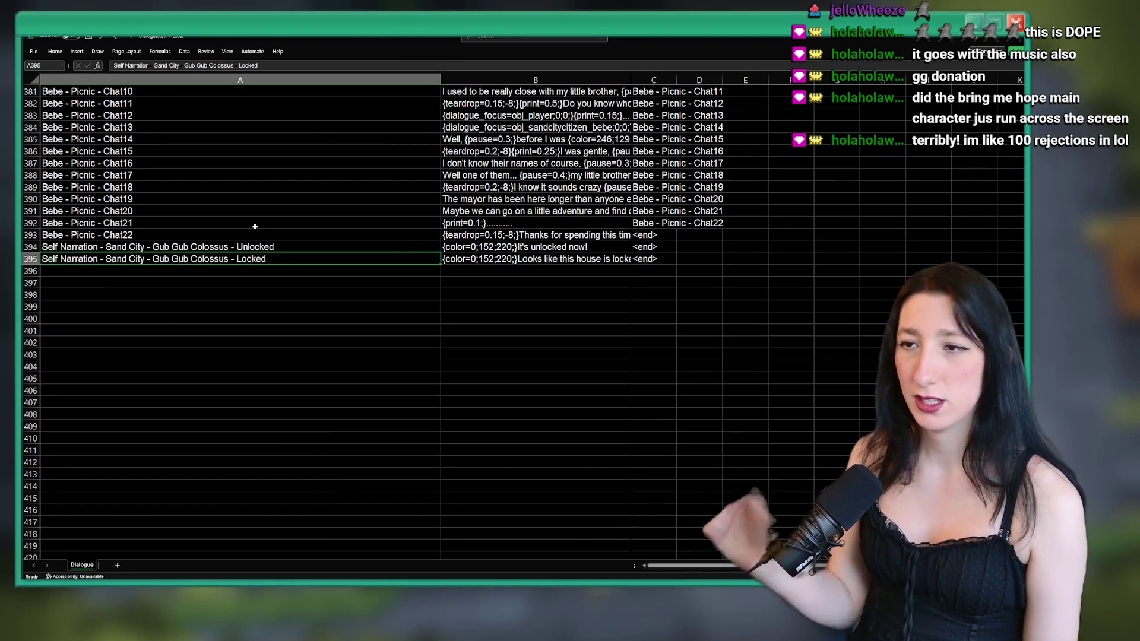
key("alt+Tab")
left_click(669, 255)
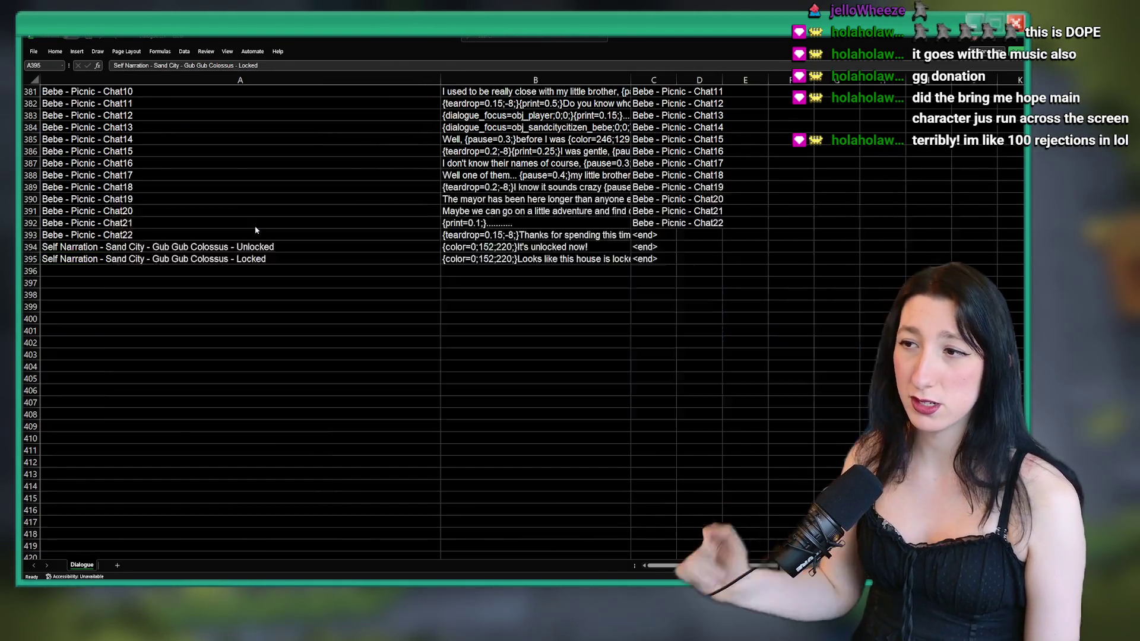
left_click(544, 346)
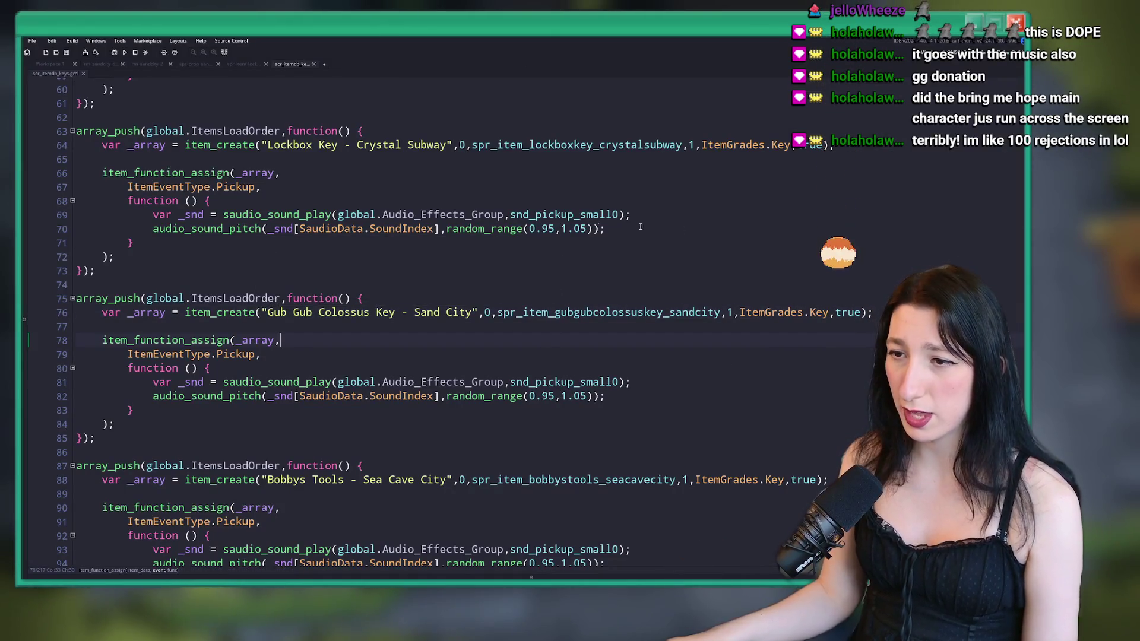
- Search the whole project for 'Lockbox Key - Crystal Subway', which returns 7 matches
left_click_drag(452, 145, 269, 146)
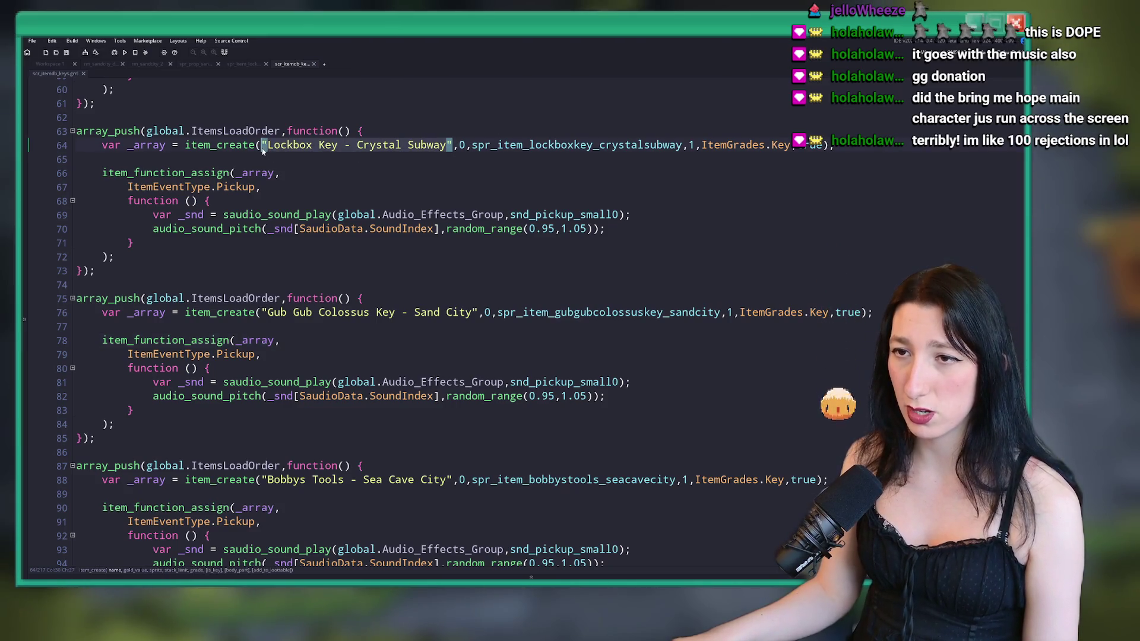
key("ctrl+shift+f")
key("Return")
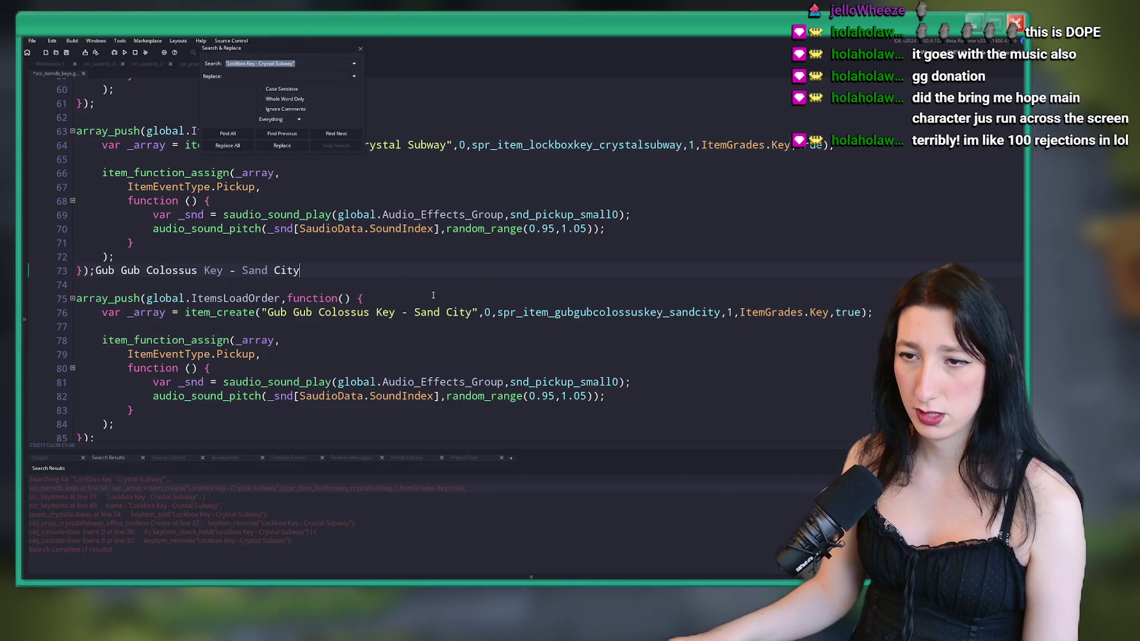
- Open scr_keyitems at the line 64 Lockbox Key - Crystal Subway entry from the results
double_click(192, 488)
scroll(254, 284, "up", 1)
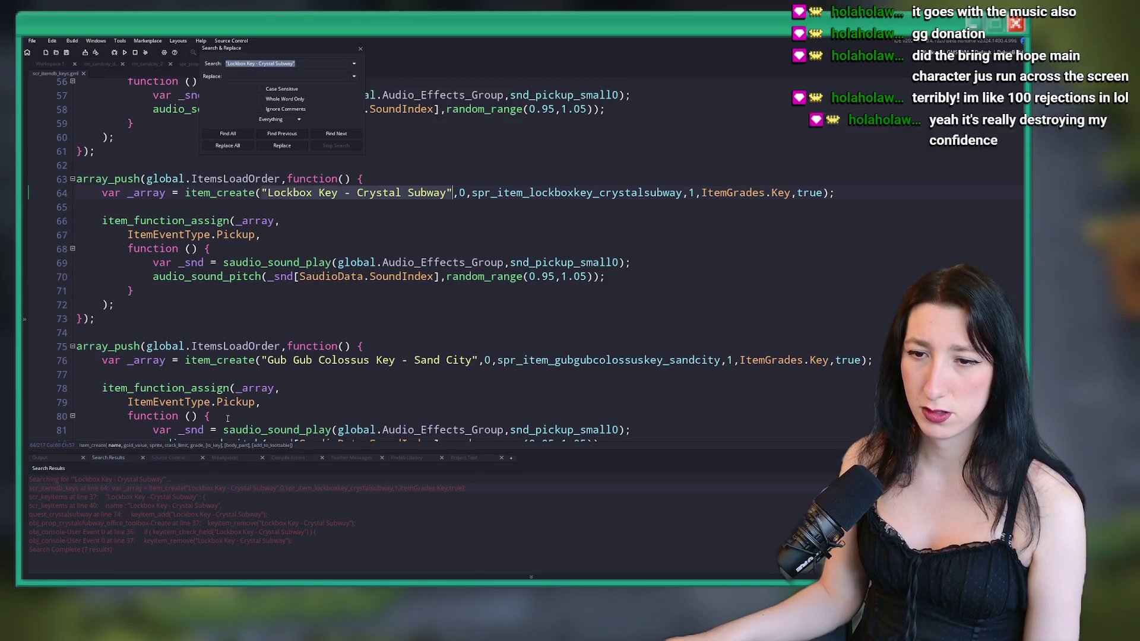
scroll(307, 244, "down", 2)
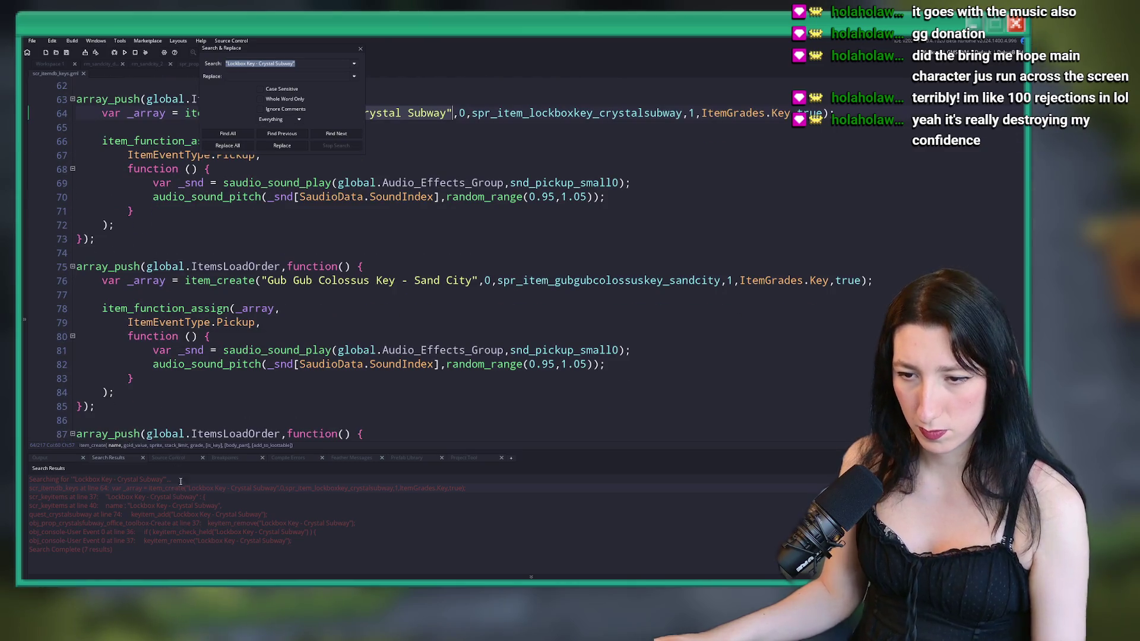
double_click(176, 506)
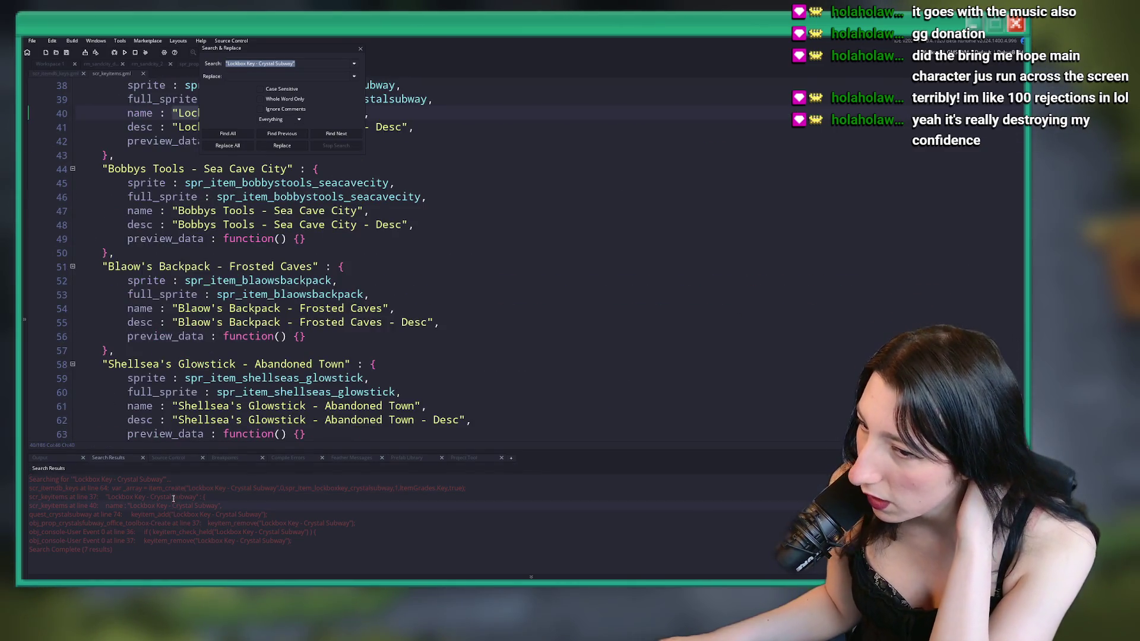
- Duplicate the Lockbox Key entry block and give the copy the key 'Gub Gub Colossus Key - Sand City'
left_click_drag(154, 295, 102, 214)
key("ctrl+d")
left_click(138, 328)
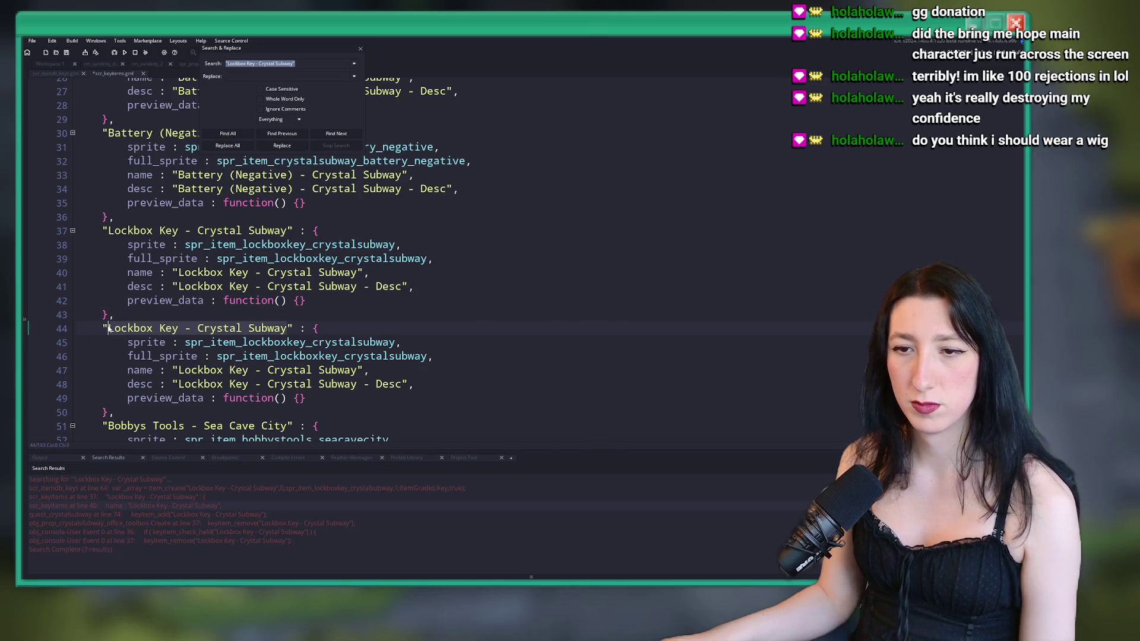
key("ctrl+v")
scroll(207, 324, "down", 1)
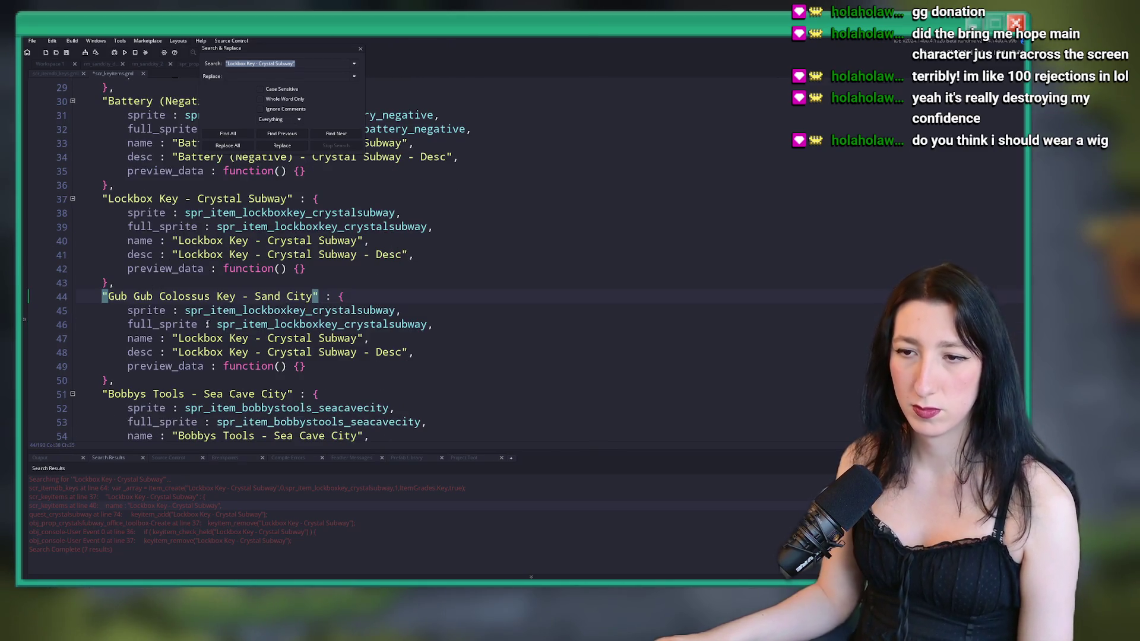
left_click(107, 297)
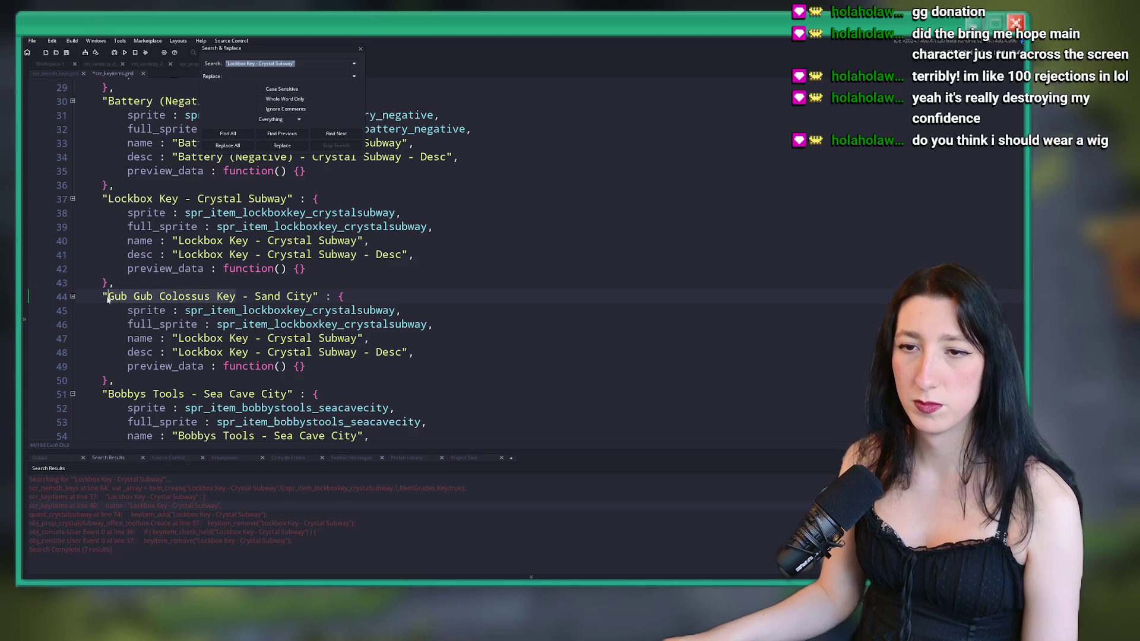
- Change the copied name and desc strings to 'Gub Gub Colossus Key - Sand City'
left_click(202, 353)
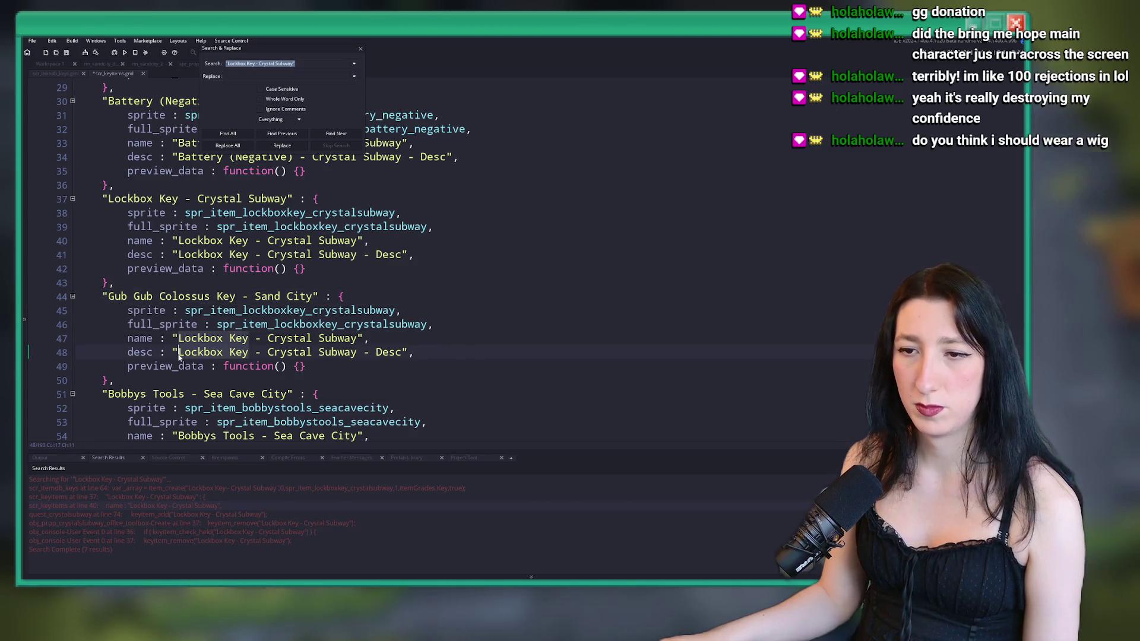
key("ctrl+shift+Right")
key("ctrl+v")
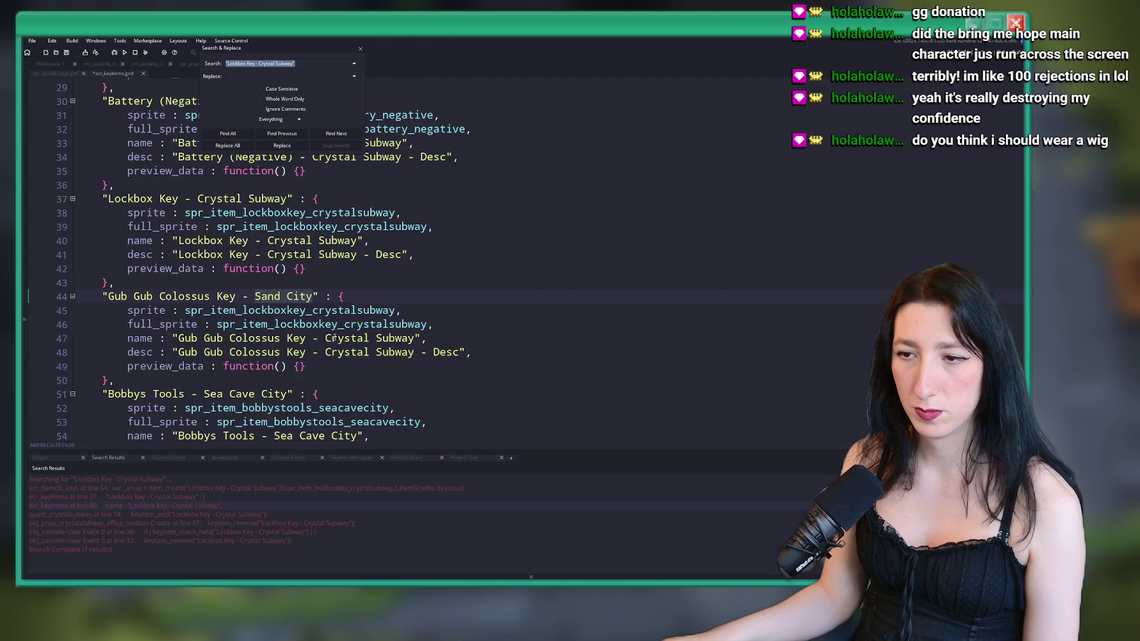
type("Sand City")
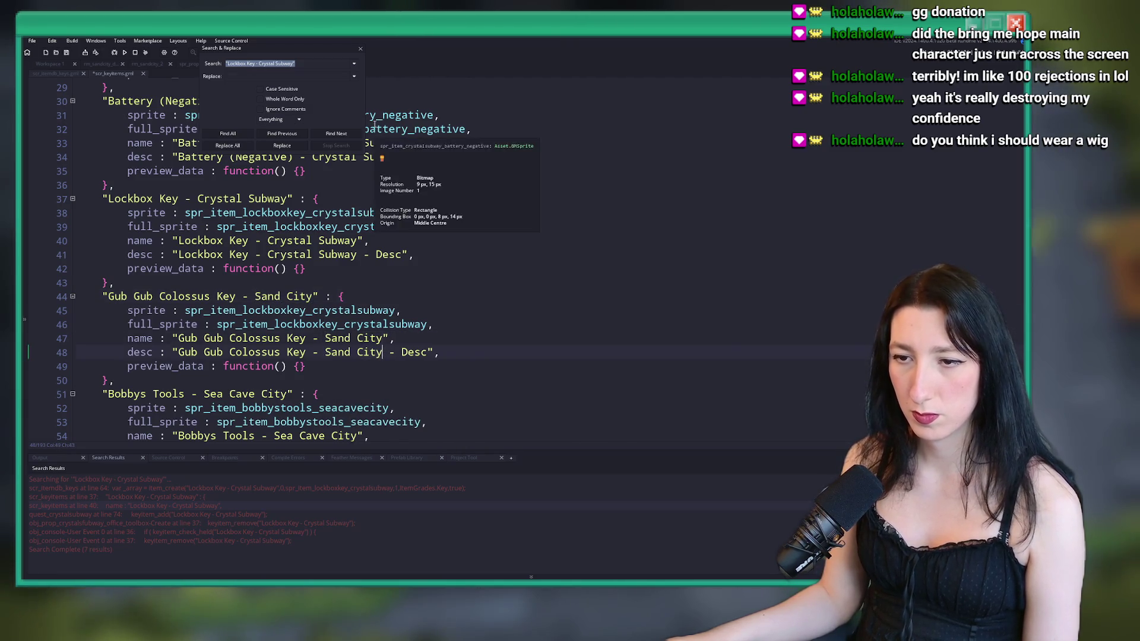
left_click(361, 51)
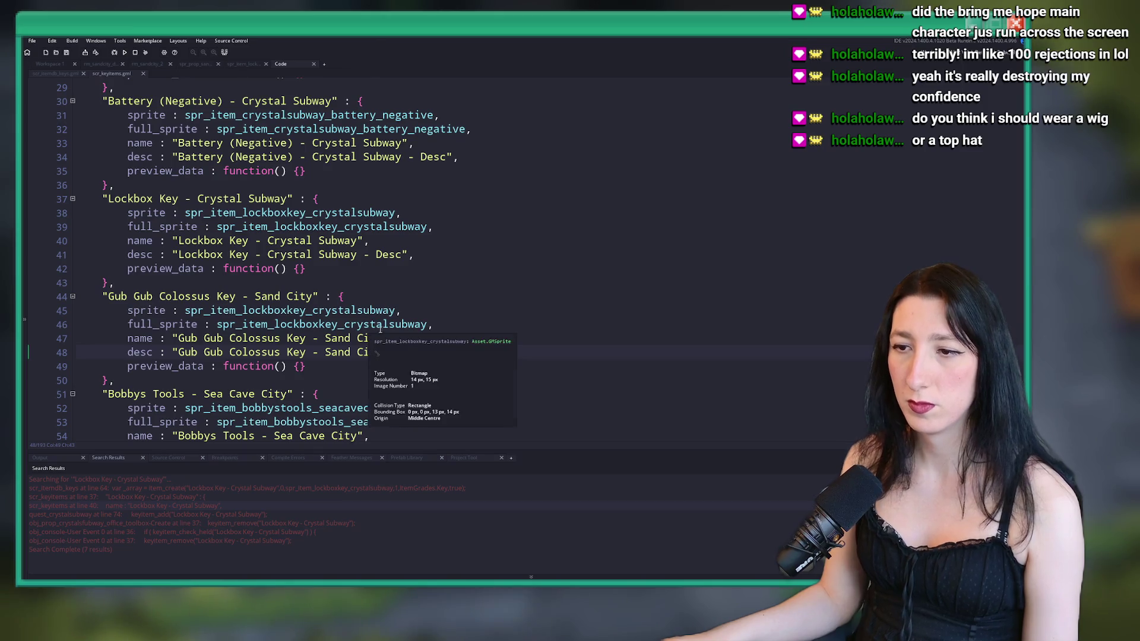
left_click(177, 340)
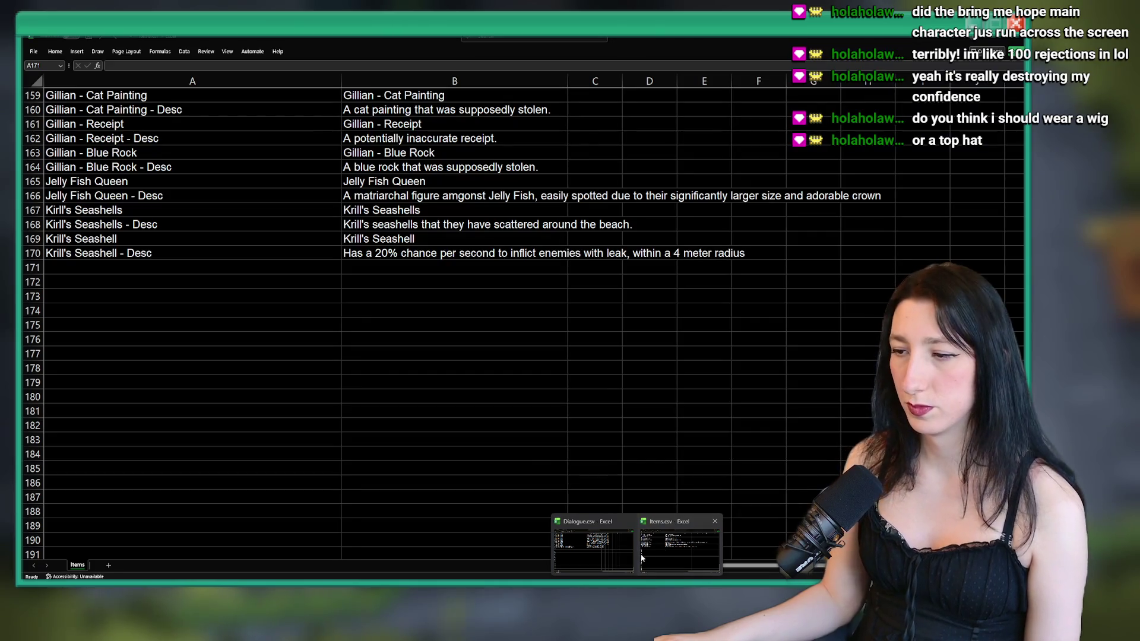
- Put the new key name in A171 and its 'Gub Gub Colossus Key - Sand City - Desc' label in A172
left_click(641, 558)
key("ctrl+v")
key("Return")
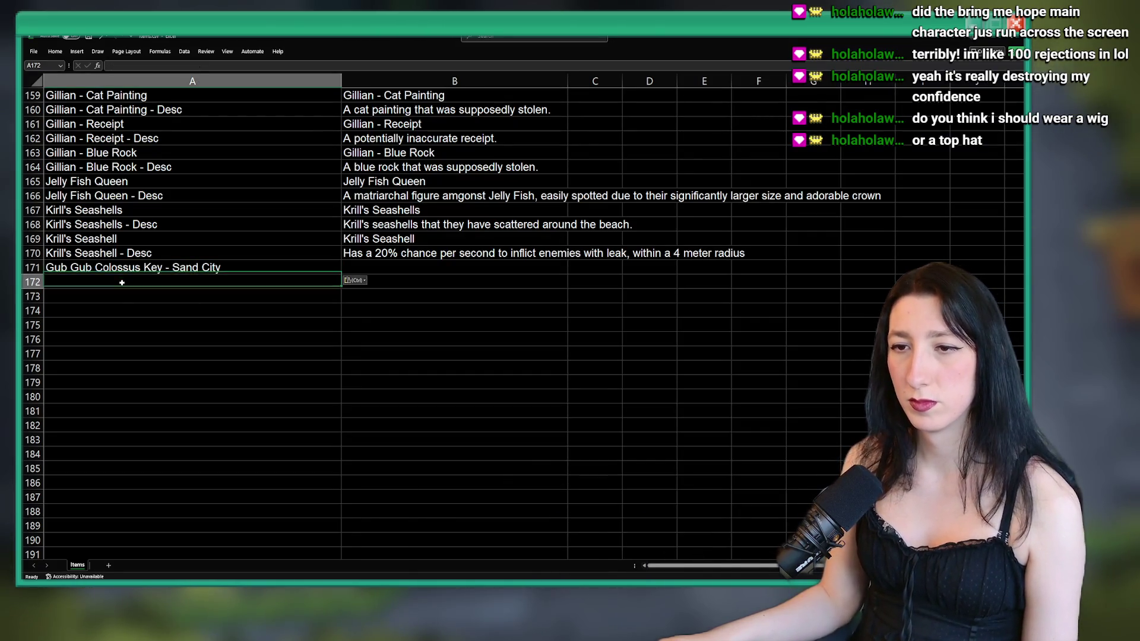
double_click(101, 283)
key("alt+Tab")
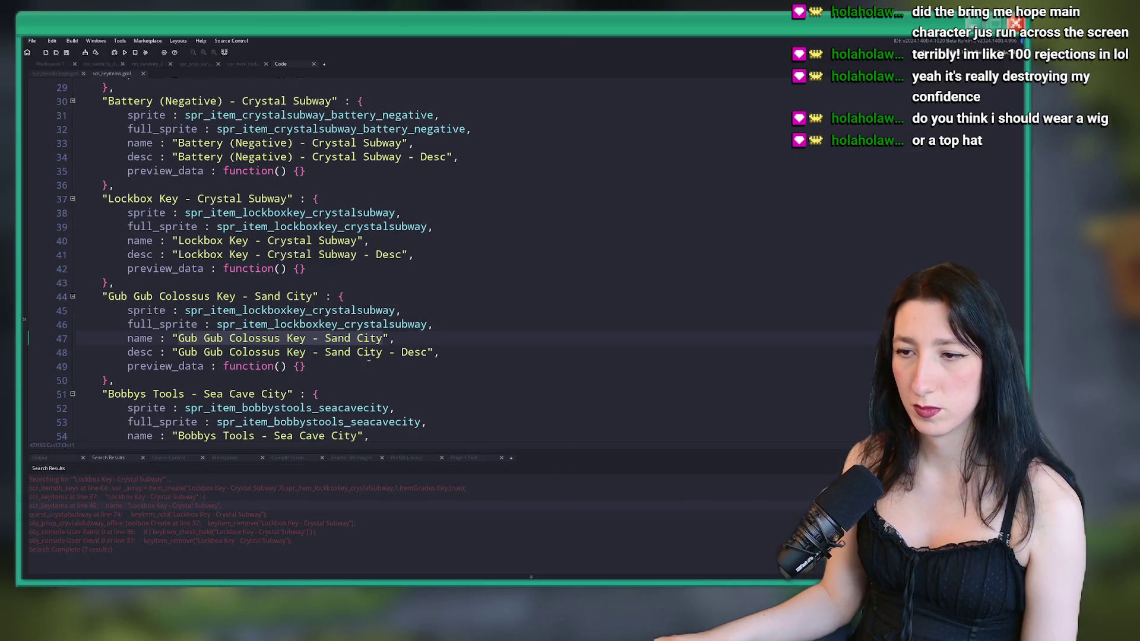
left_click_drag(433, 352, 179, 353)
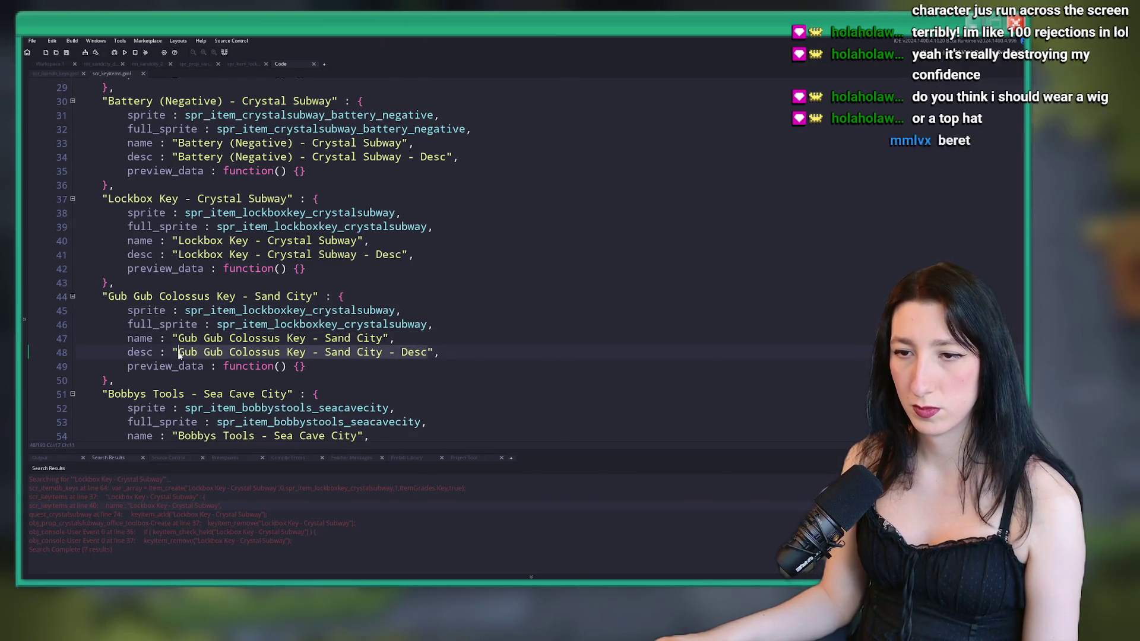
key("alt+Tab")
key("ctrl+v")
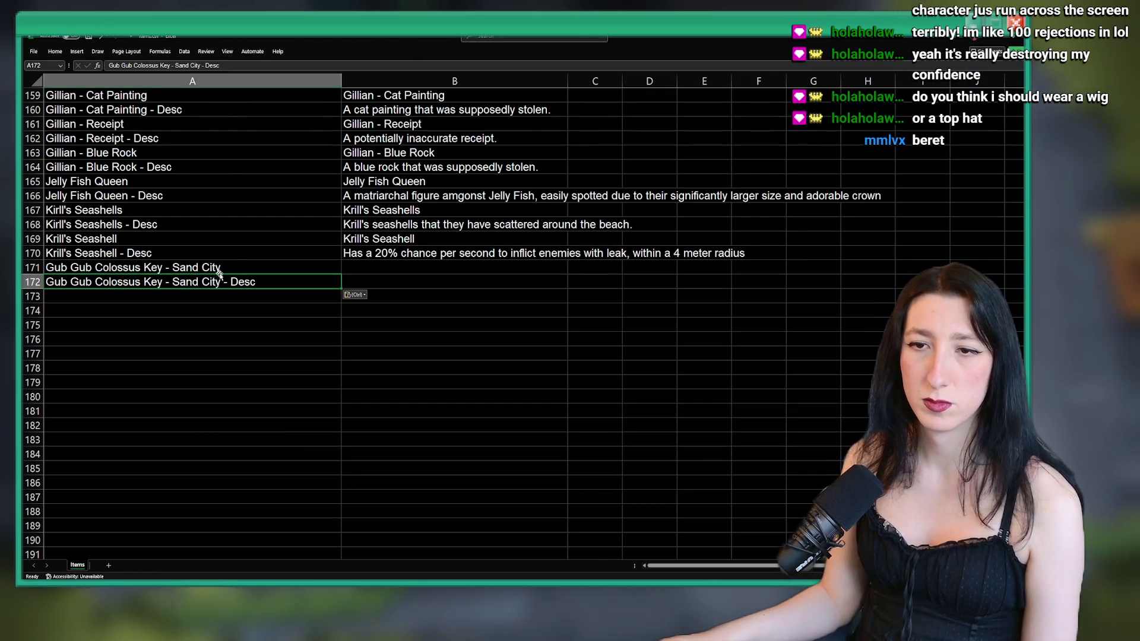
- Compare the new rows against the Lockbox Key - Crystal Subway rows higher up
scroll(286, 280, "up", 8)
scroll(286, 280, "down", 8)
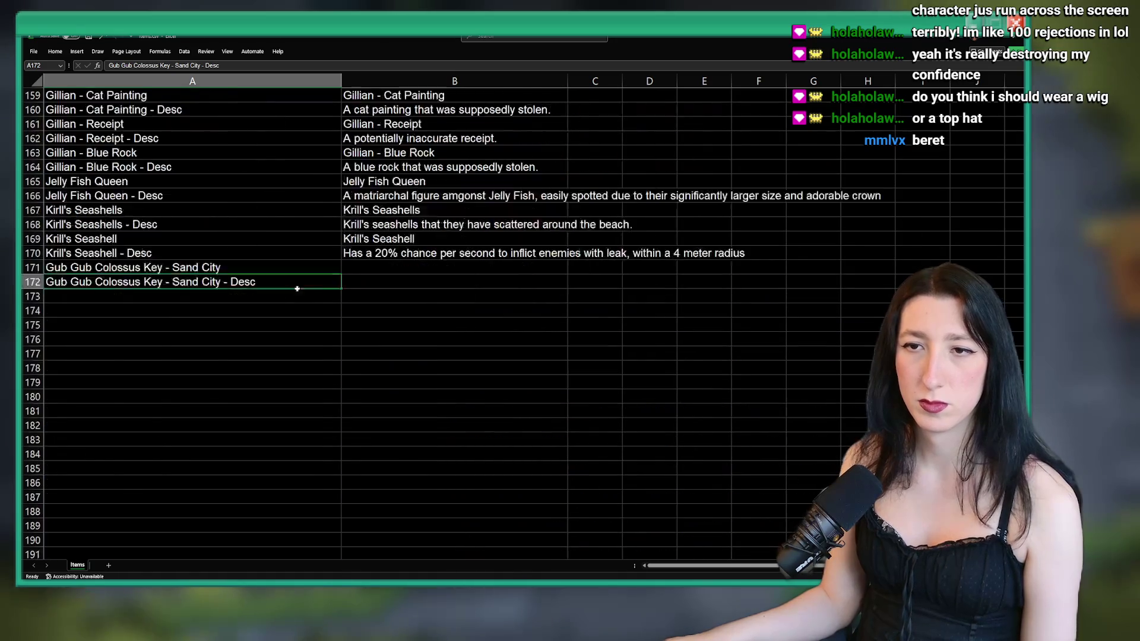
scroll(303, 281, "up", 1)
left_click(385, 307)
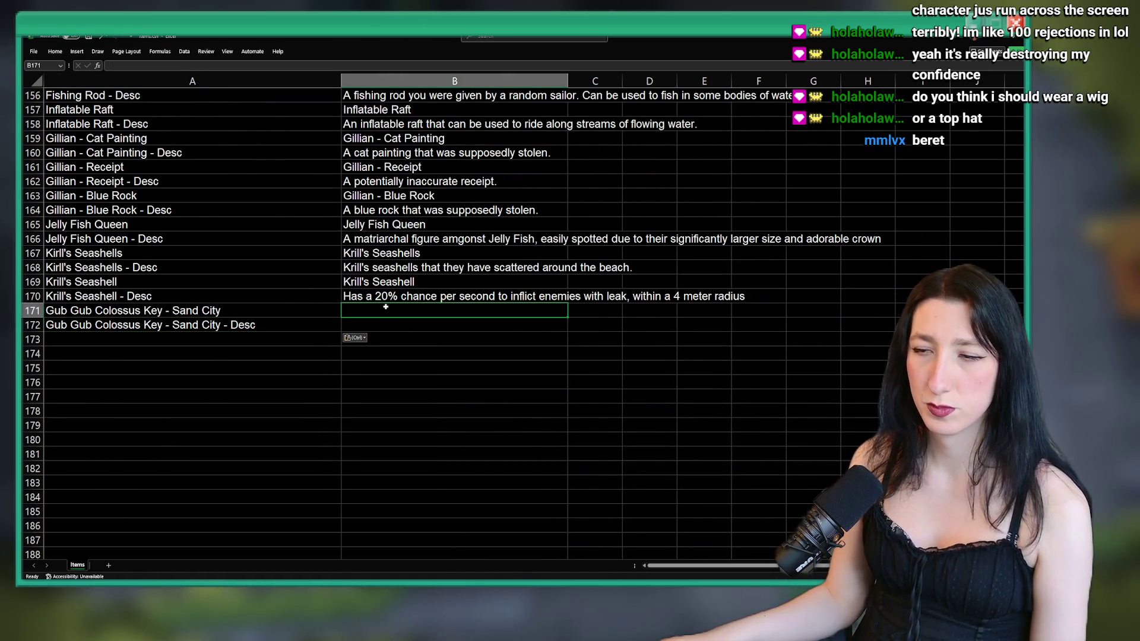
left_click(212, 310)
scroll(270, 319, "up", 10)
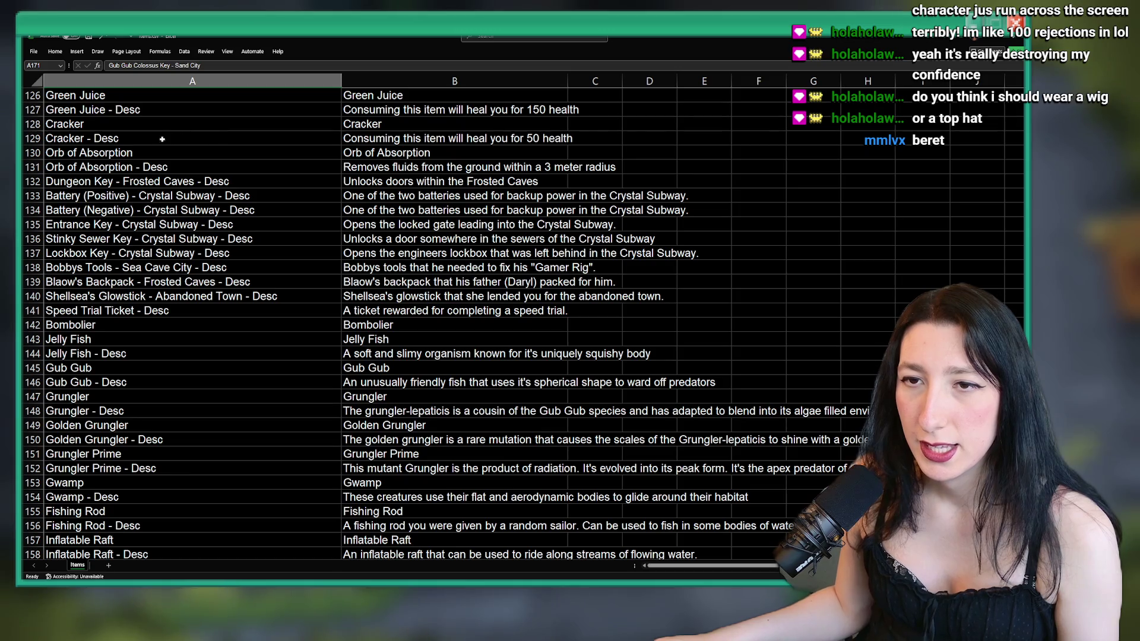
left_click(125, 247)
scroll(124, 240, "up", 20)
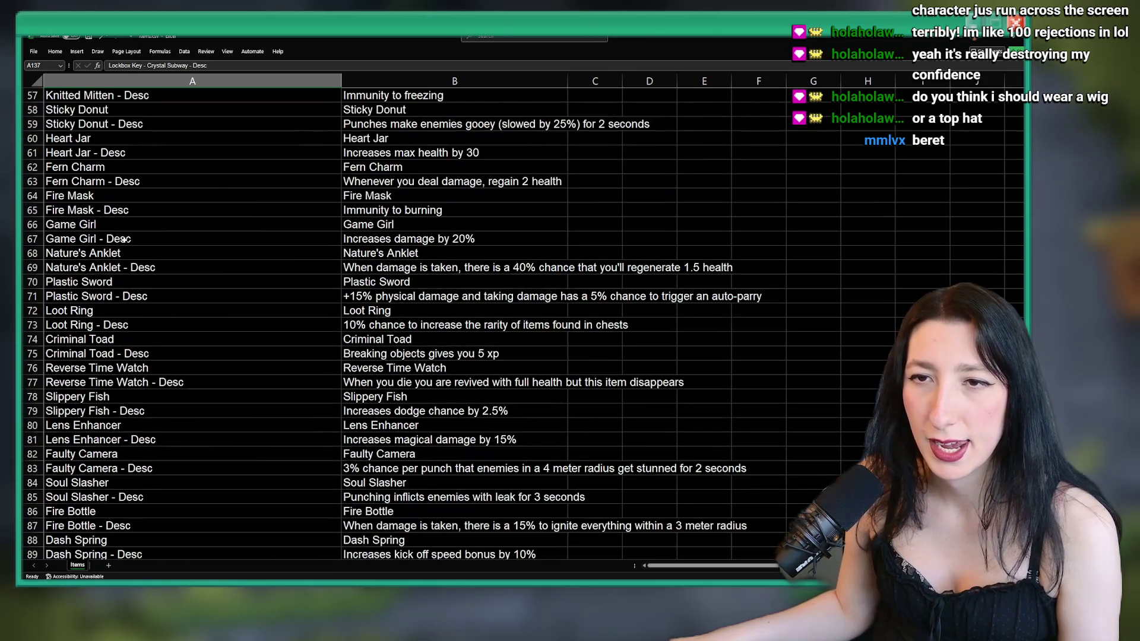
scroll(125, 239, "up", 6)
scroll(124, 239, "down", 20)
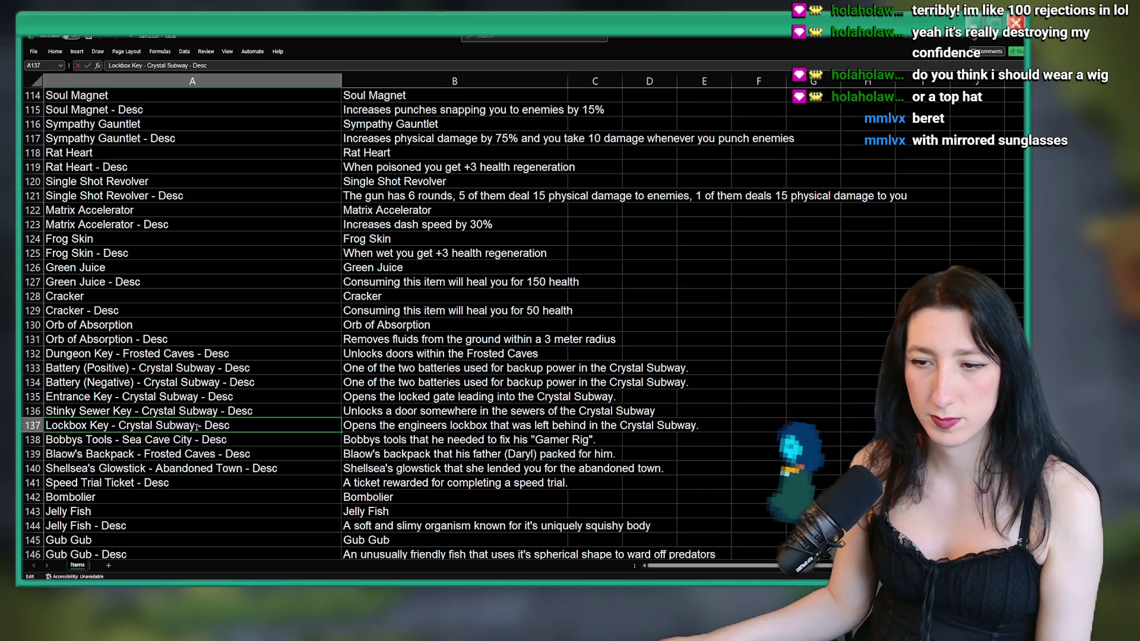
- Find the Crystal Subway entries in the sheet to review how their rows are filled
left_click(171, 395)
key("ctrl+f")
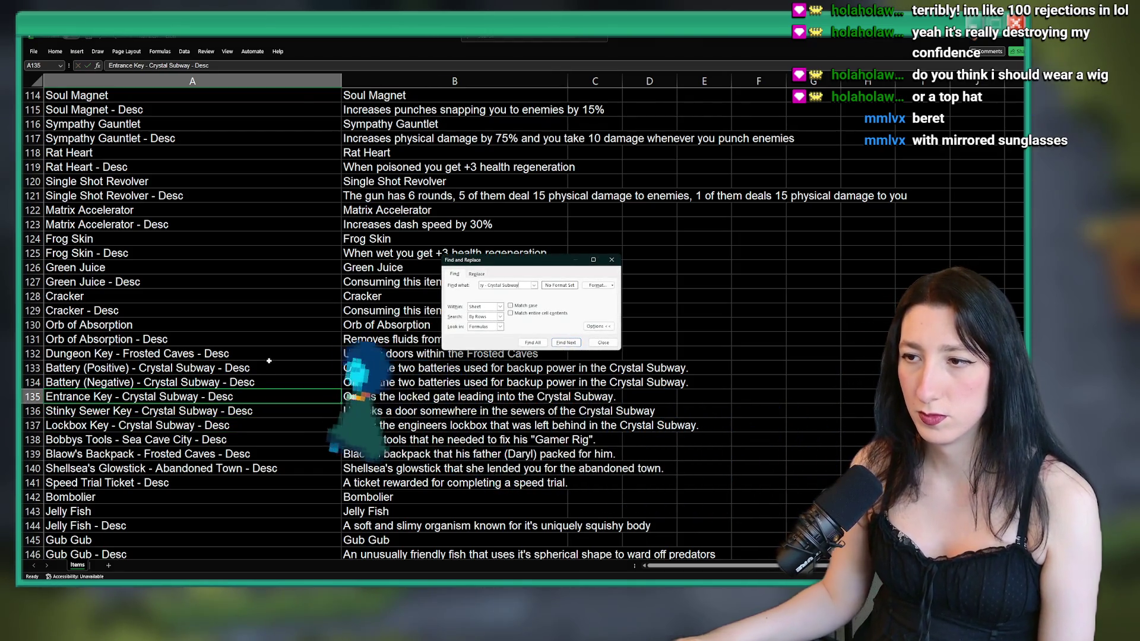
key("Return")
key("Return")
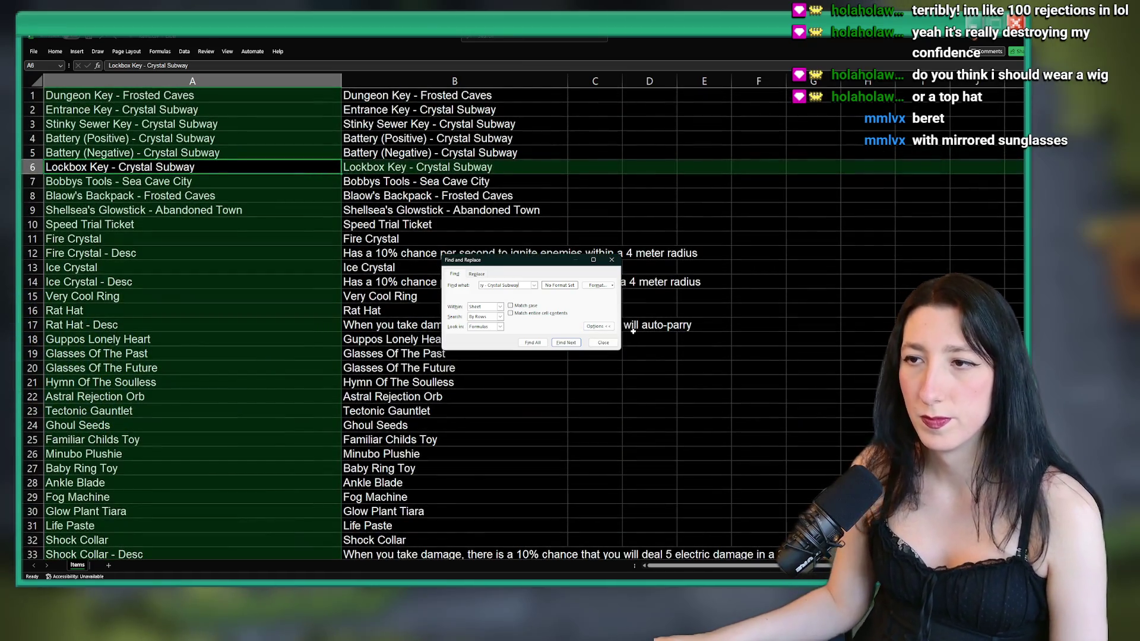
key("Escape")
scroll(522, 321, "down", 20)
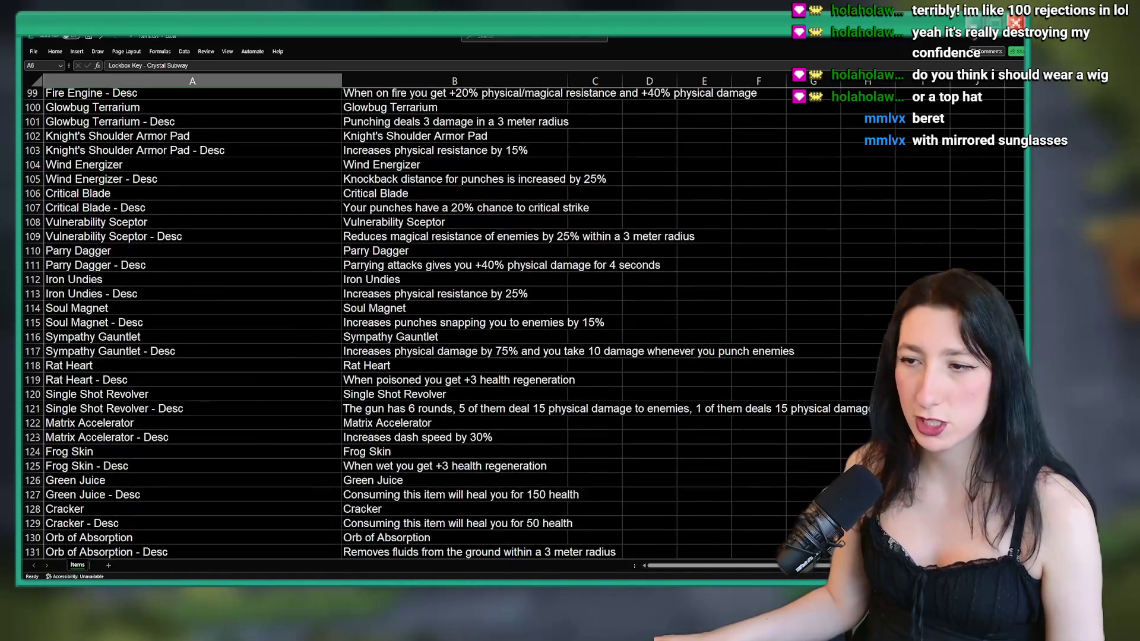
scroll(523, 321, "up", 10)
scroll(523, 321, "down", 20)
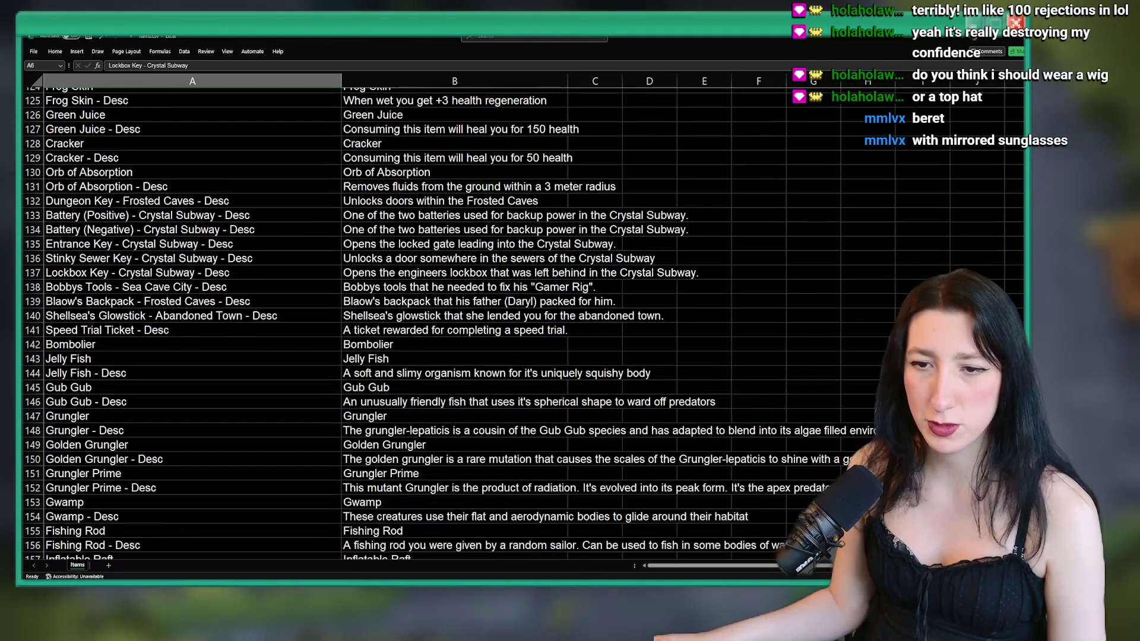
scroll(522, 321, "up", 7)
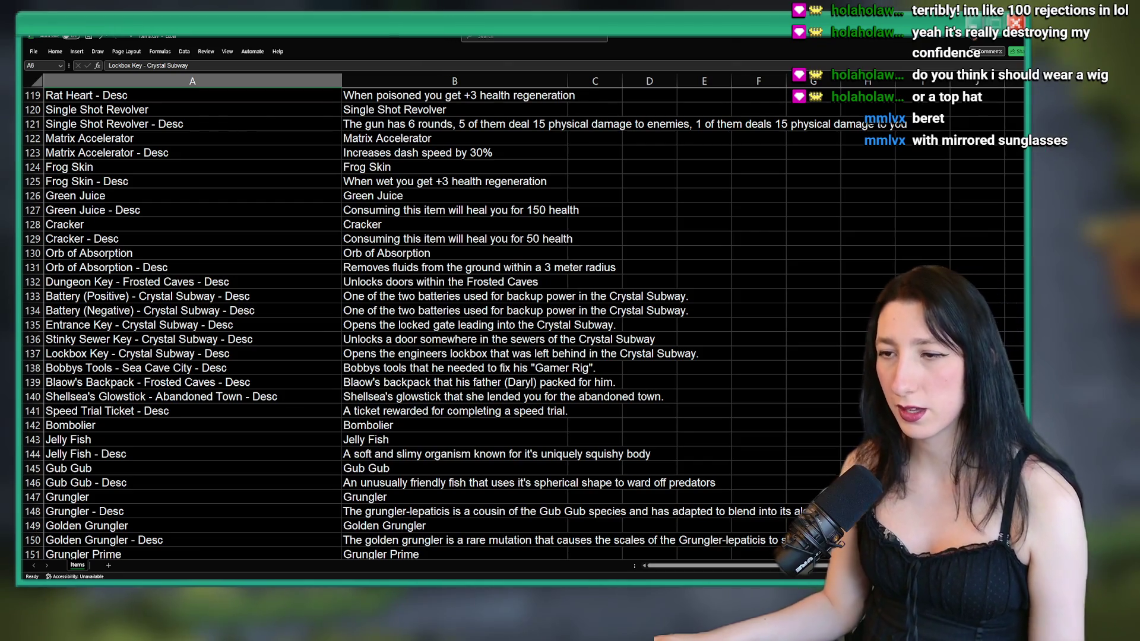
scroll(313, 473, "down", 7)
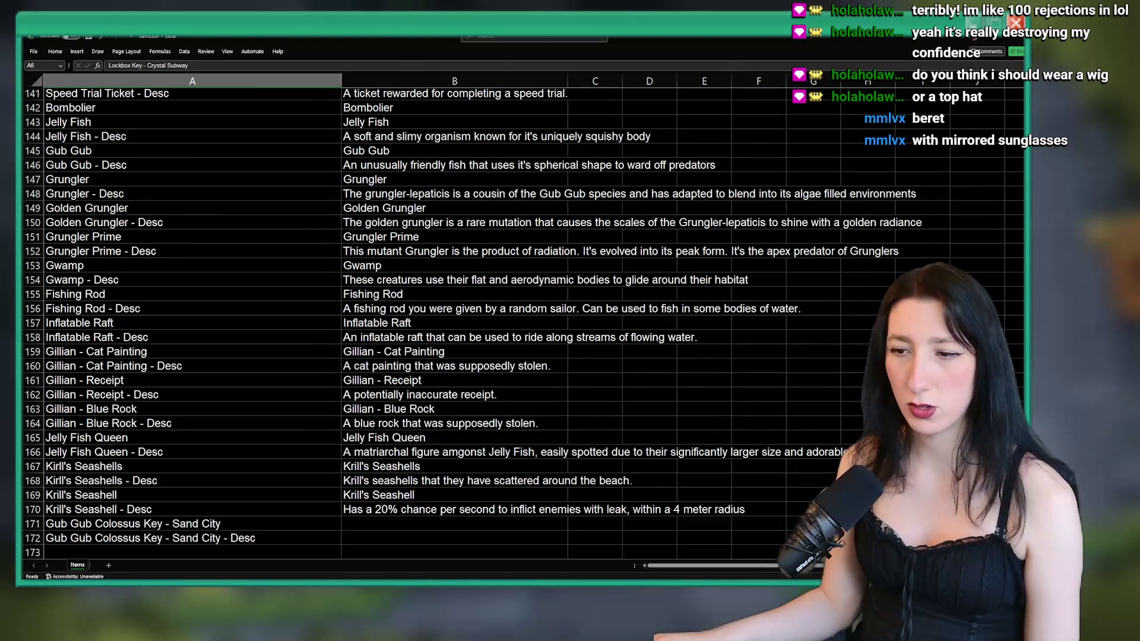
- Copy the Gub Gub Colossus Key - Sand City name from A171 into B171
left_click(178, 524)
key("ctrl+c")
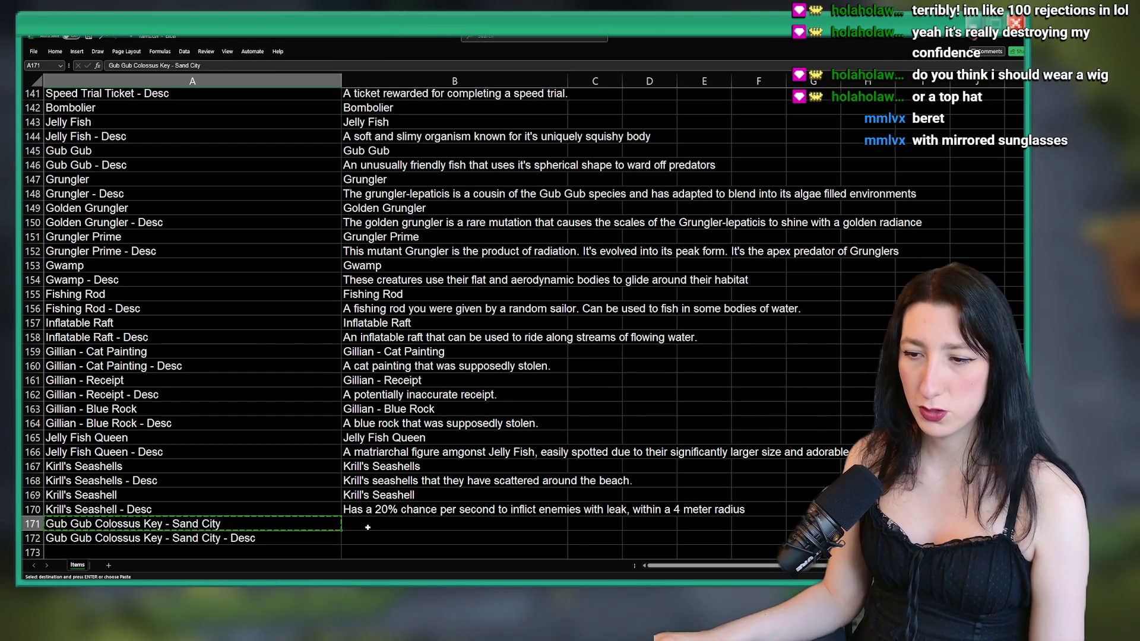
left_click(357, 524)
key("ctrl+v")
- Enter the B172 description 'Unlock the house in Sand City that leads to the'
left_click(360, 537)
type("Unloc")
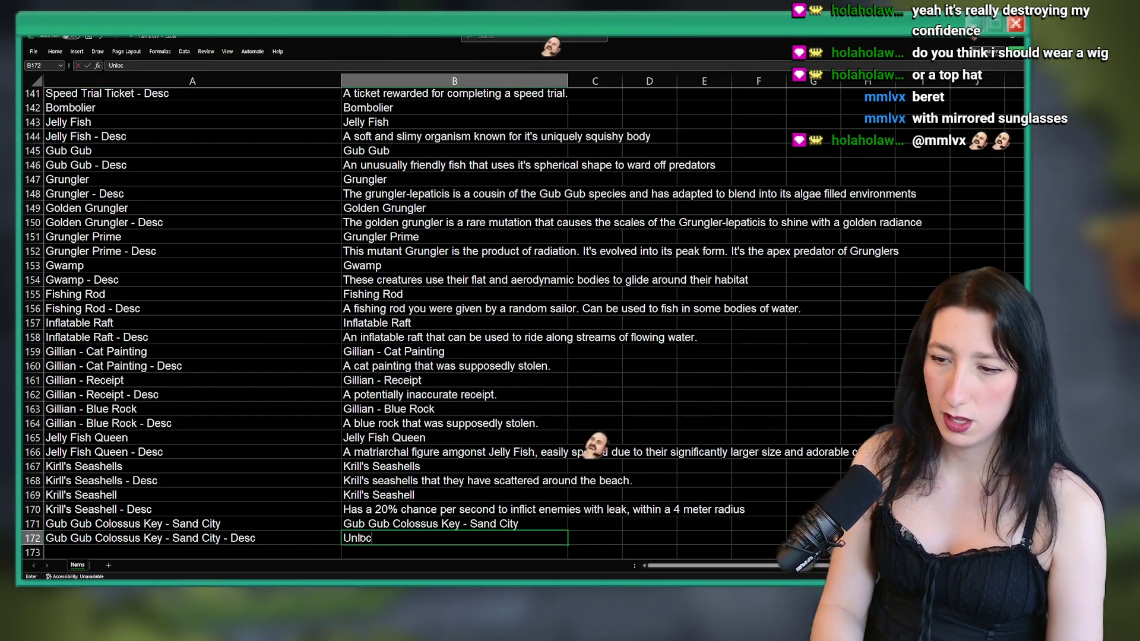
type("k the house ")
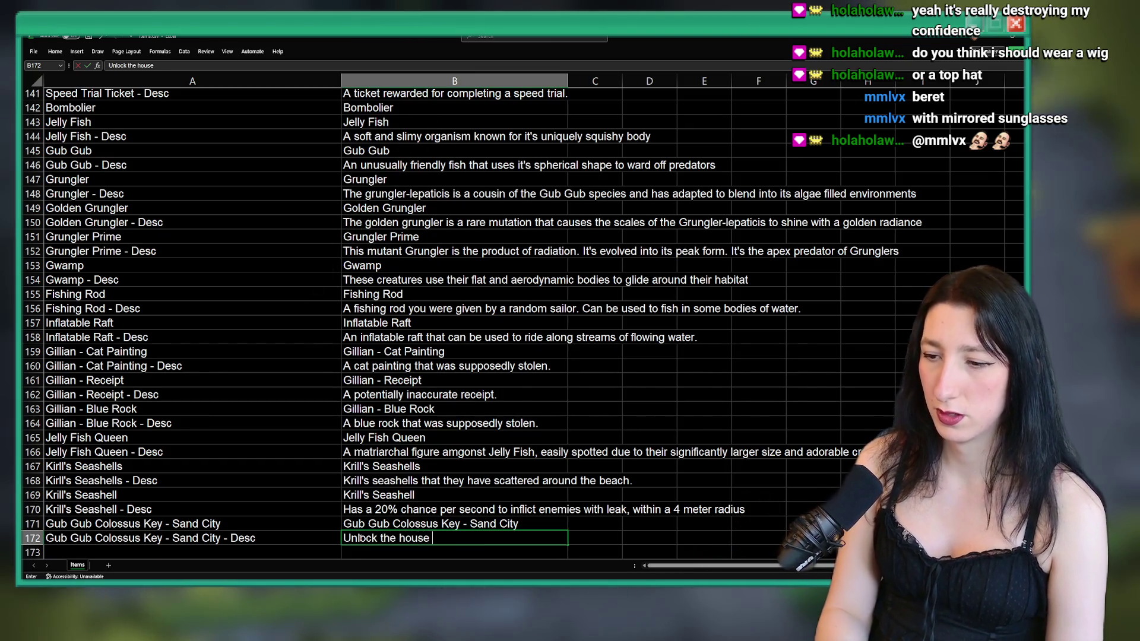
type("in Sand City that")
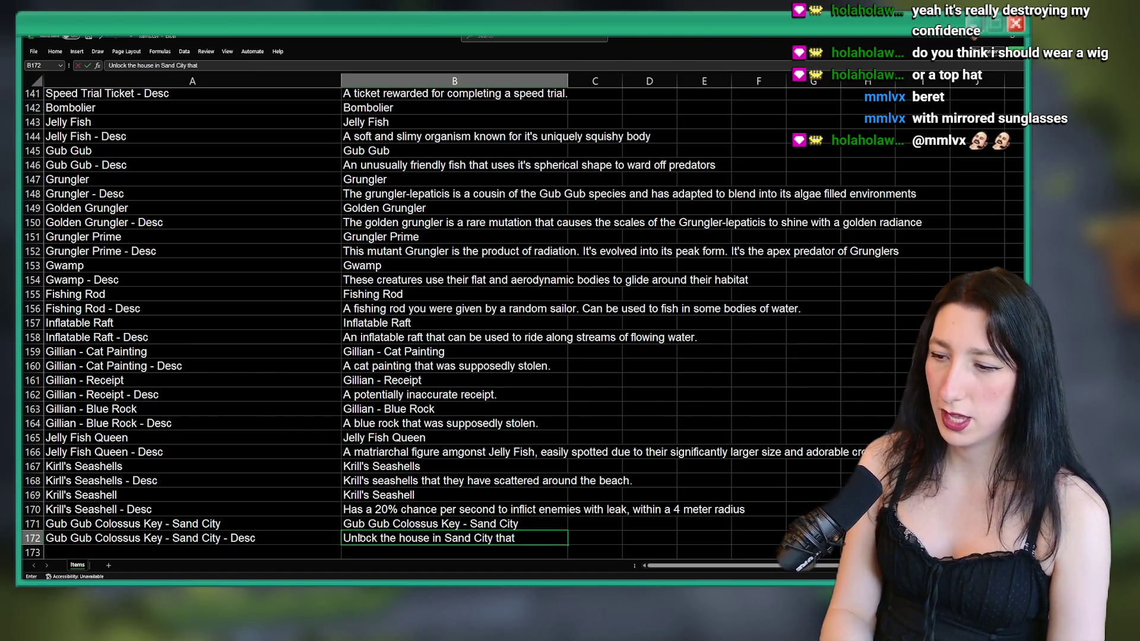
type(" leads to the Gub Gub Colossus")
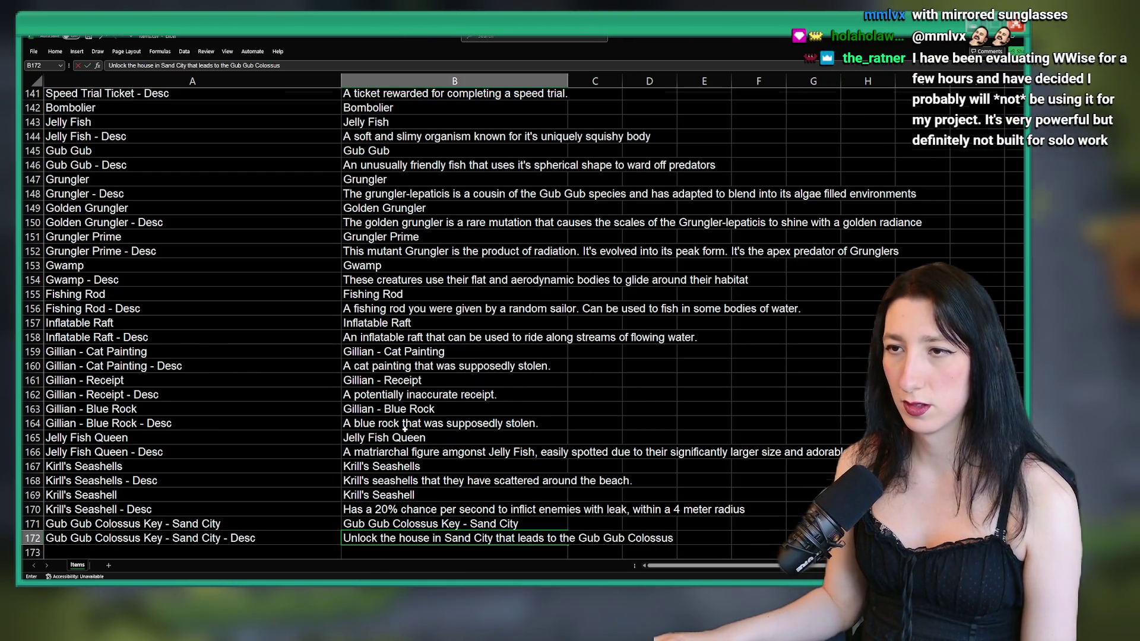
scroll(405, 428, "up", 20)
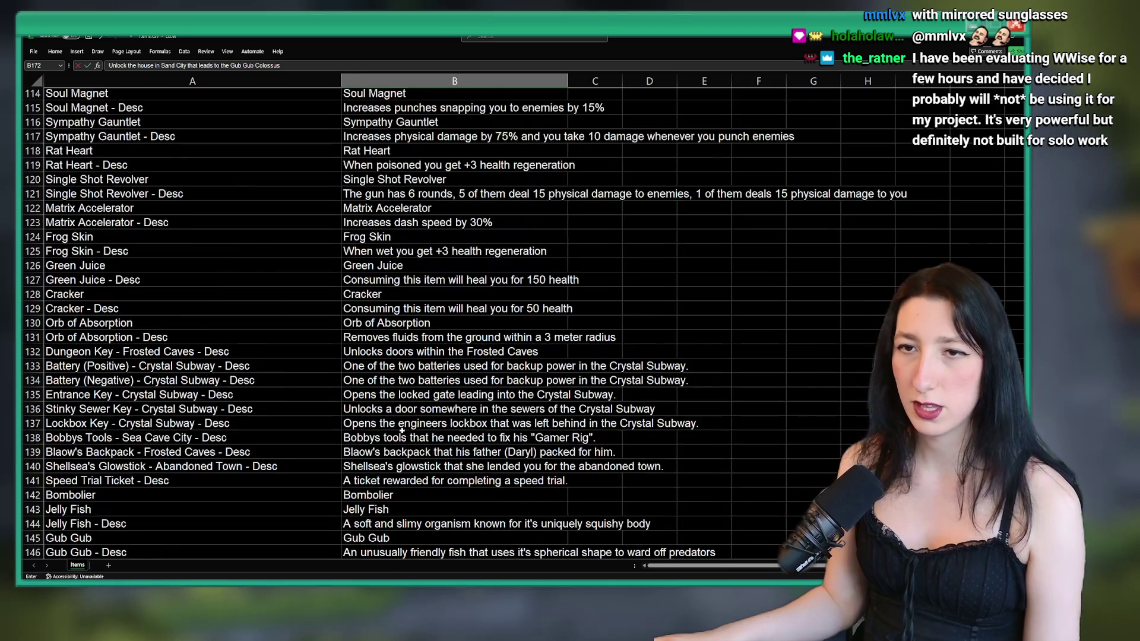
scroll(370, 401, "up", 18)
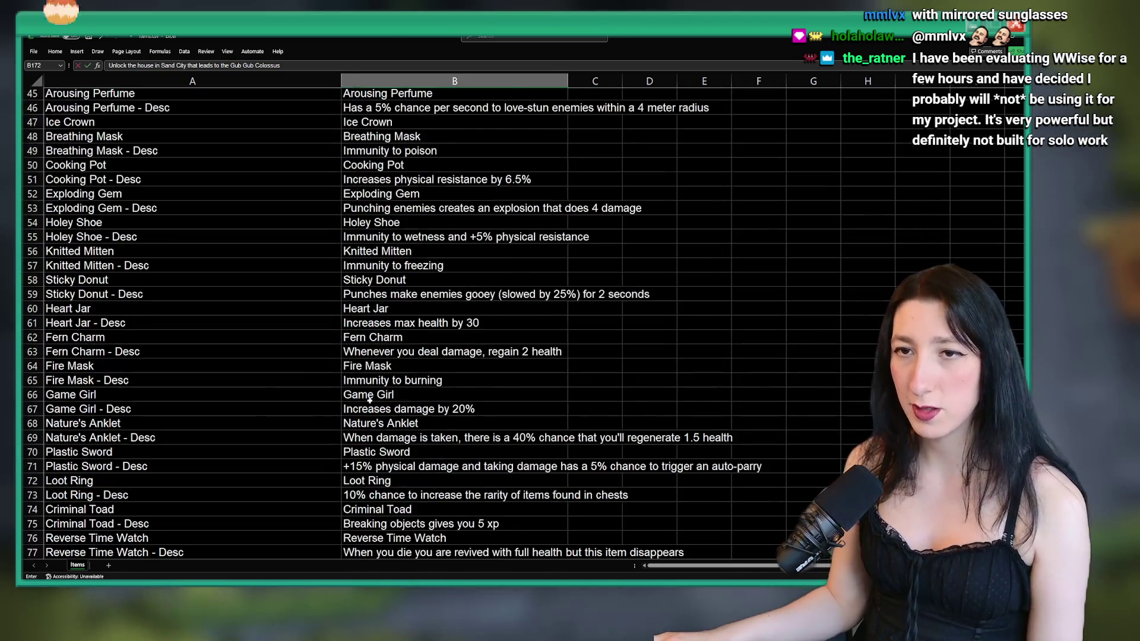
scroll(354, 305, "down", 20)
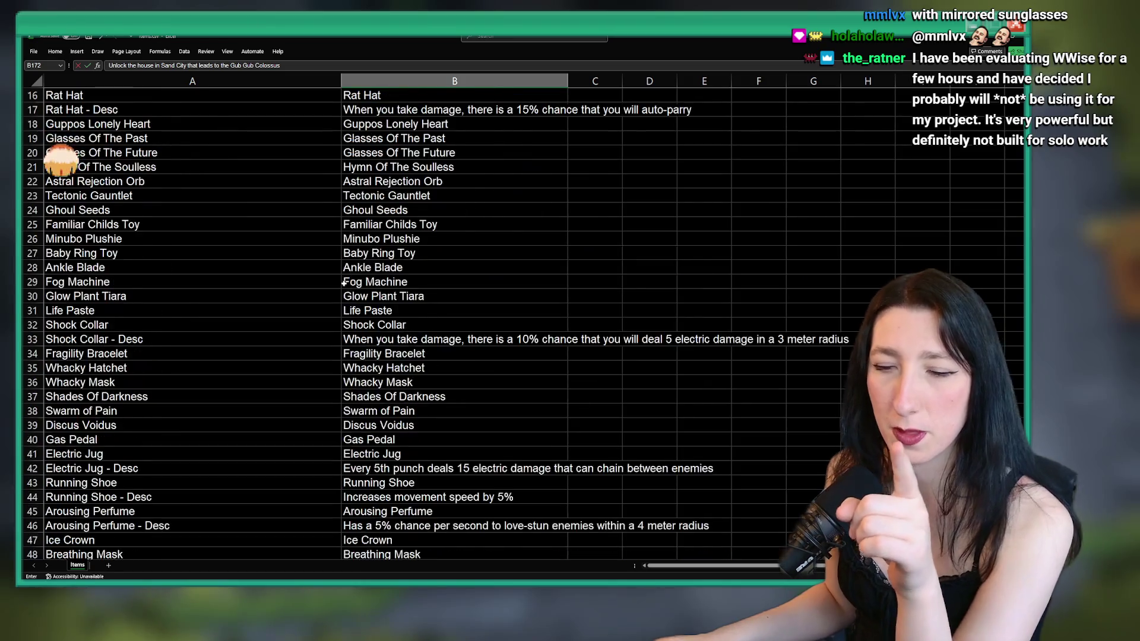
scroll(183, 282, "down", 20)
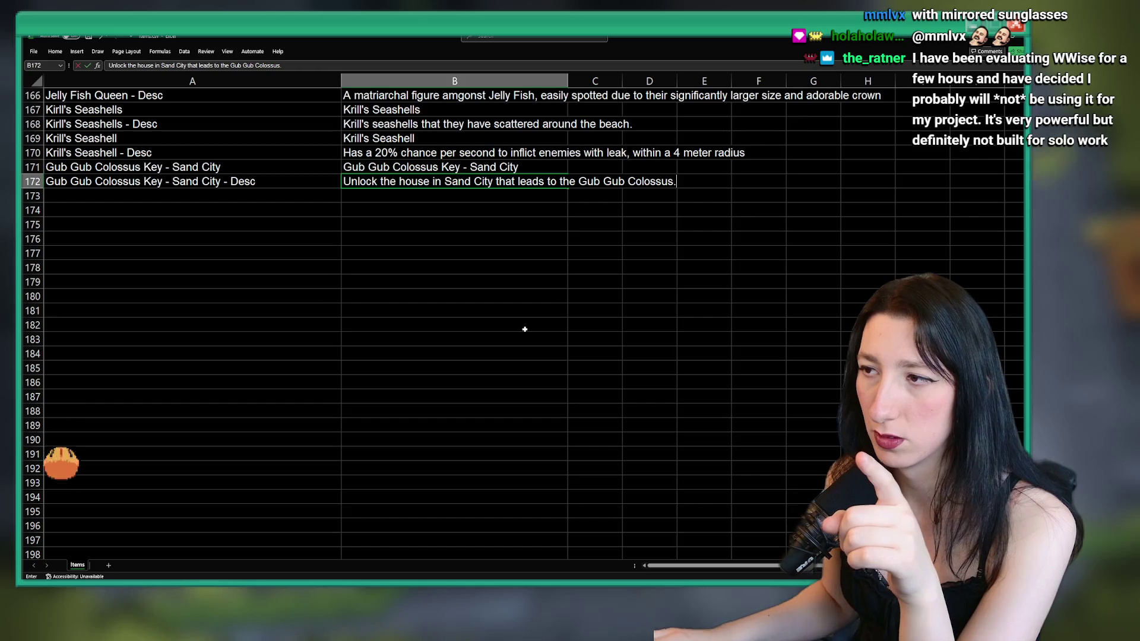
left_click(525, 329)
scroll(525, 329, "up", 5)
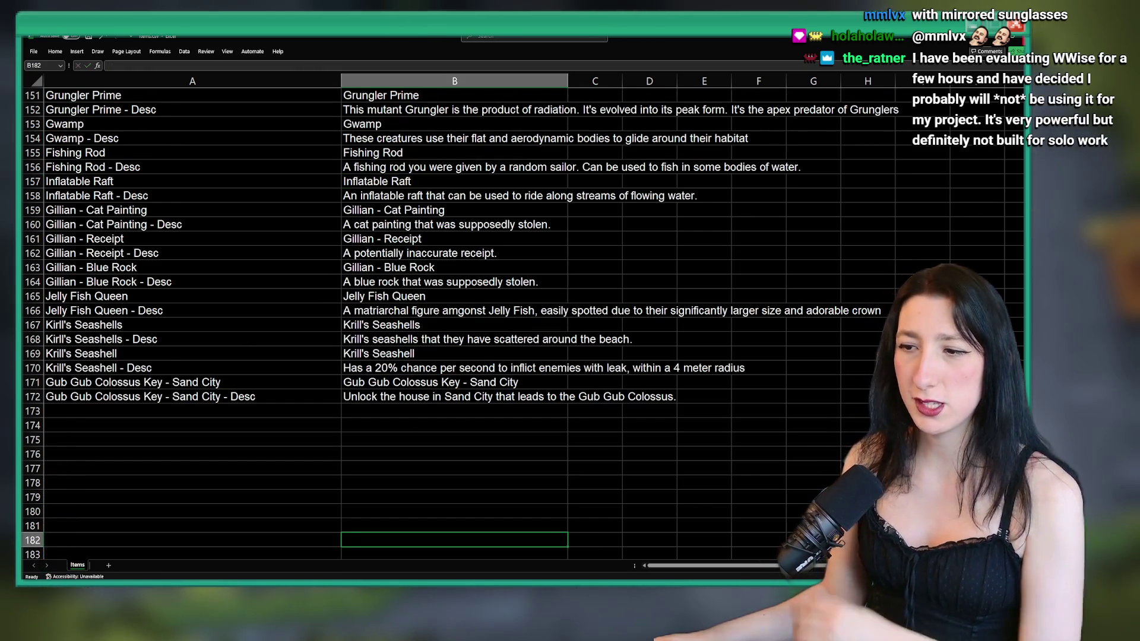
key("alt+Tab")
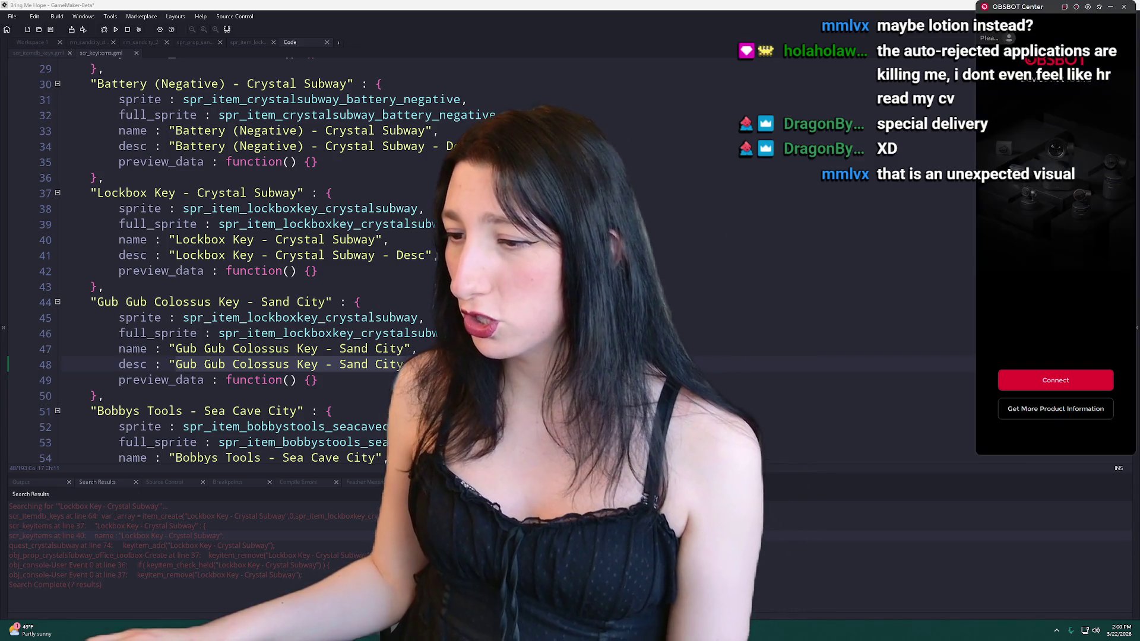
- Connect the OBSBOT camera, check its Image settings, and close OBSBOT Center
left_click(1011, 378)
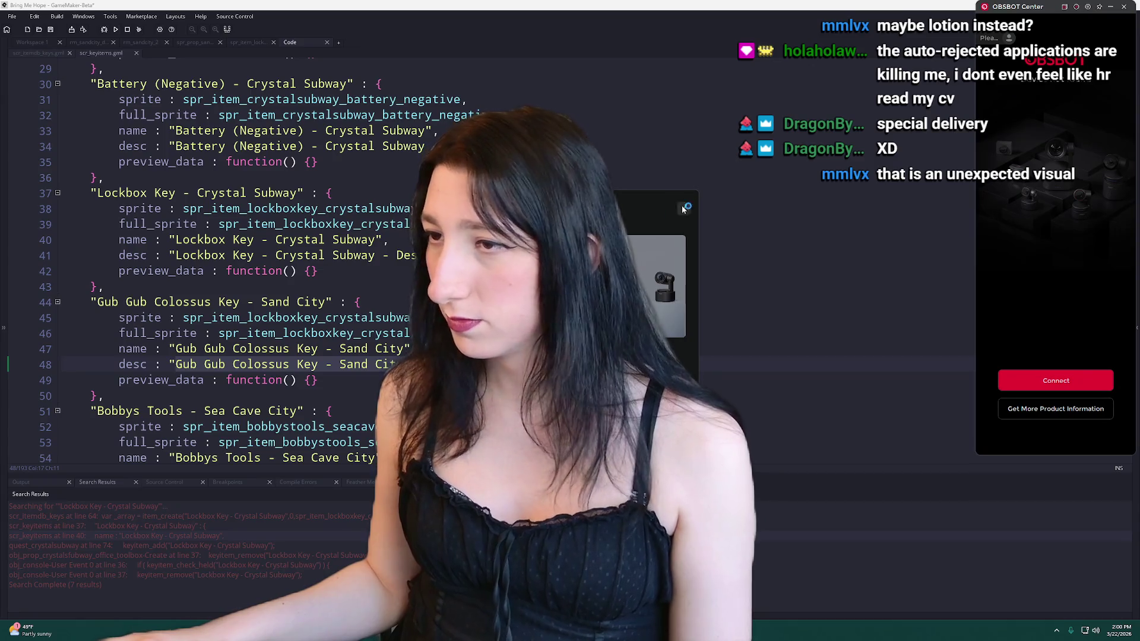
left_click(1039, 376)
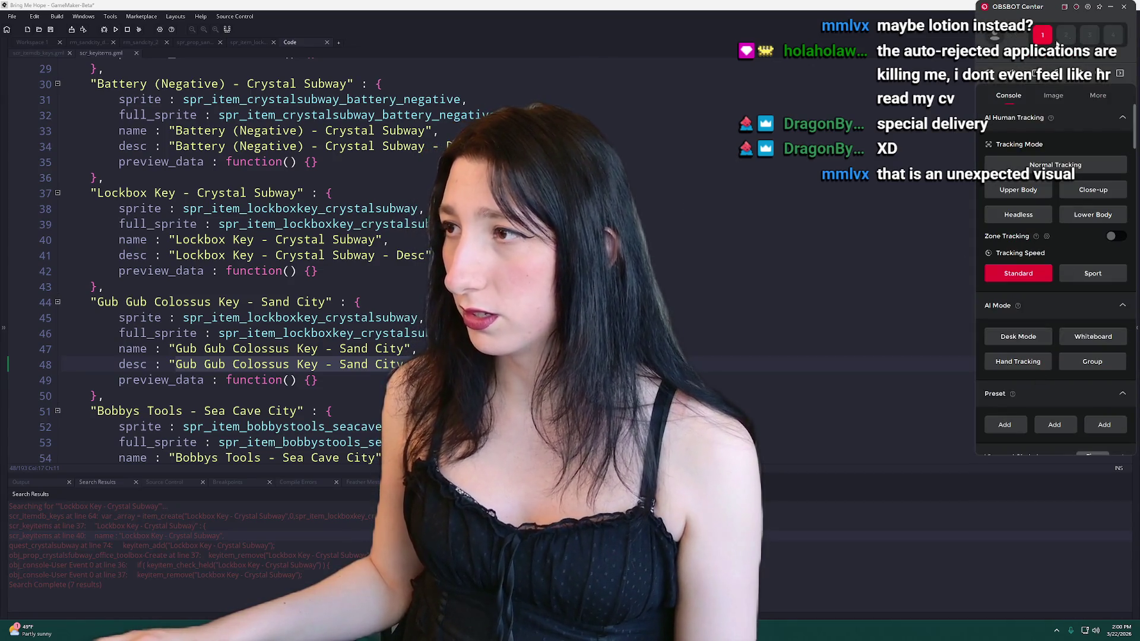
left_click(1049, 98)
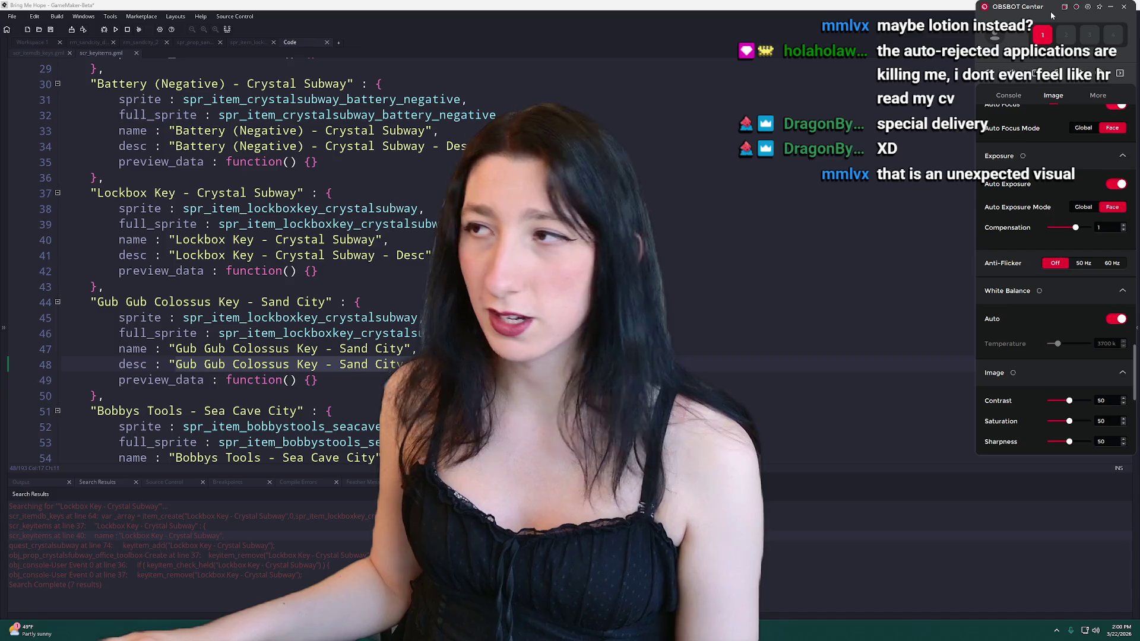
left_click(1111, 6)
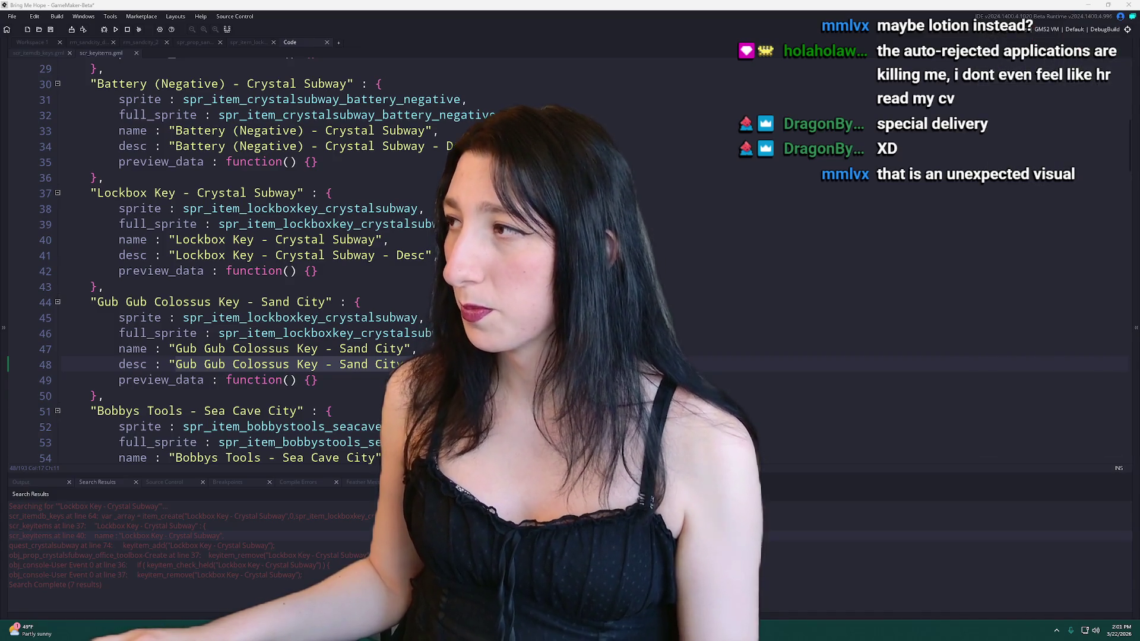